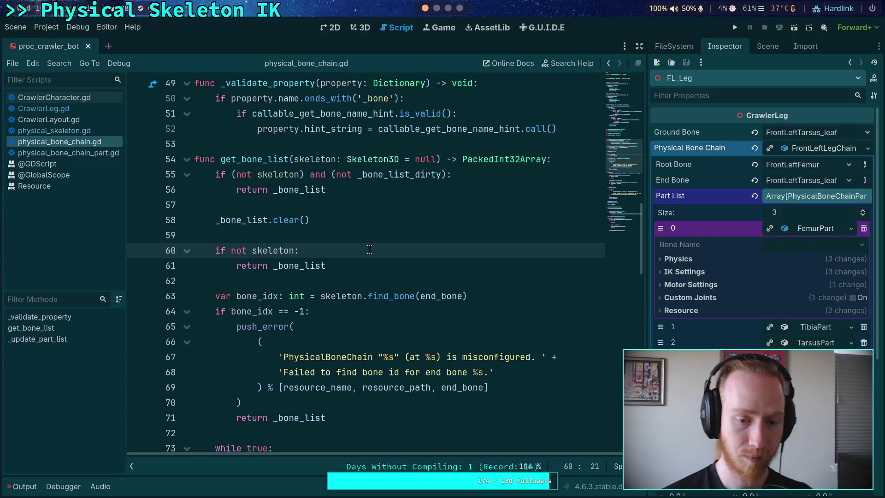
Step: Open CrawlerLeg.gd and highlight every use of physical_bone_chain
scroll(364, 268, "up", 6)
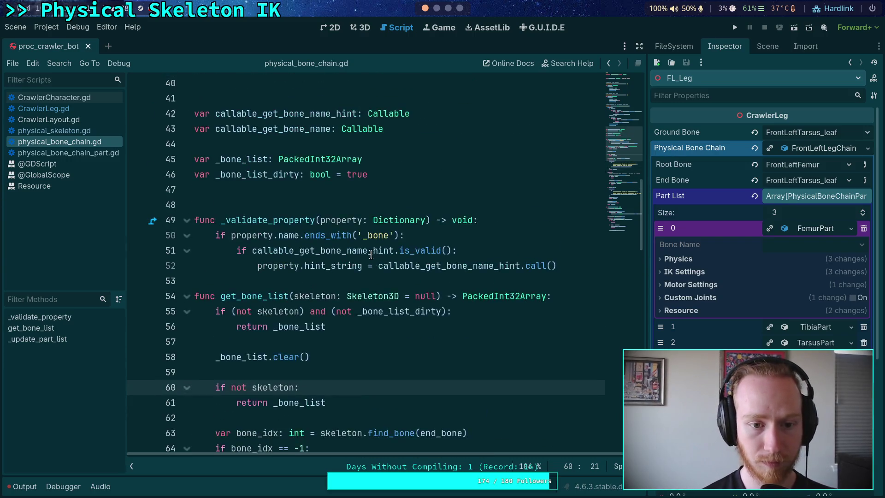
scroll(340, 298, "down", 3)
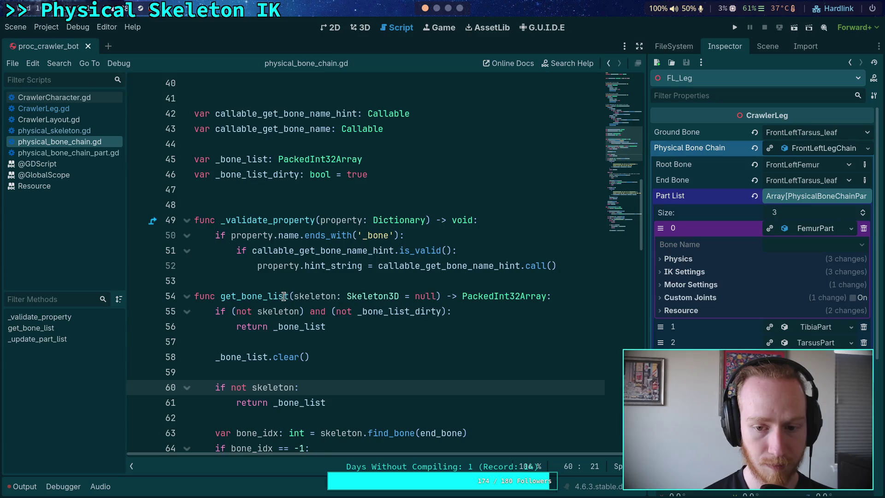
scroll(282, 295, "up", 2)
scroll(282, 296, "down", 2)
scroll(282, 296, "up", 5)
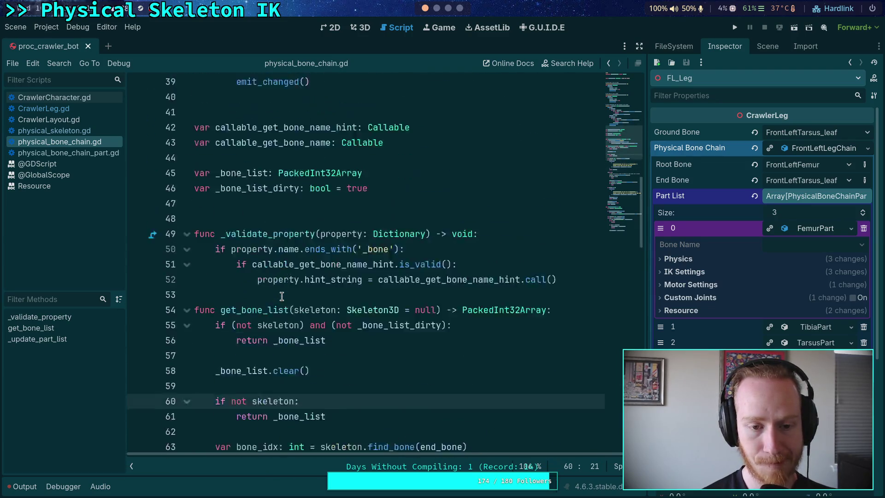
scroll(282, 296, "down", 7)
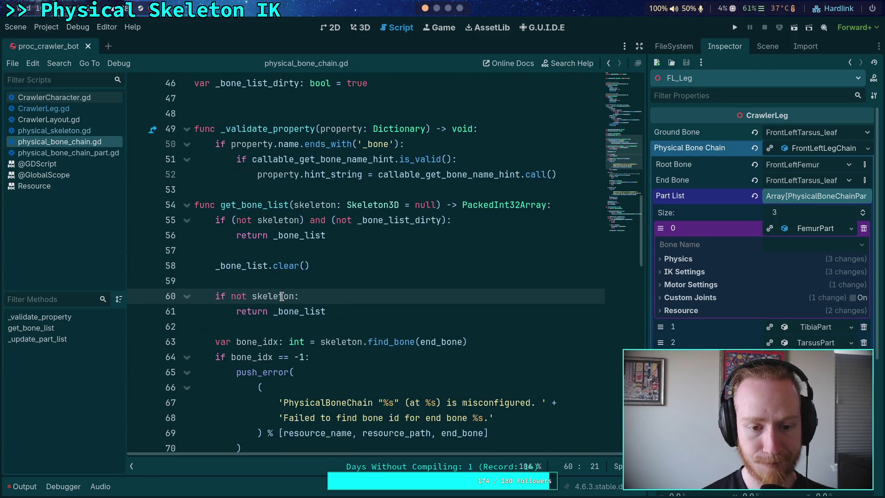
scroll(281, 296, "up", 2)
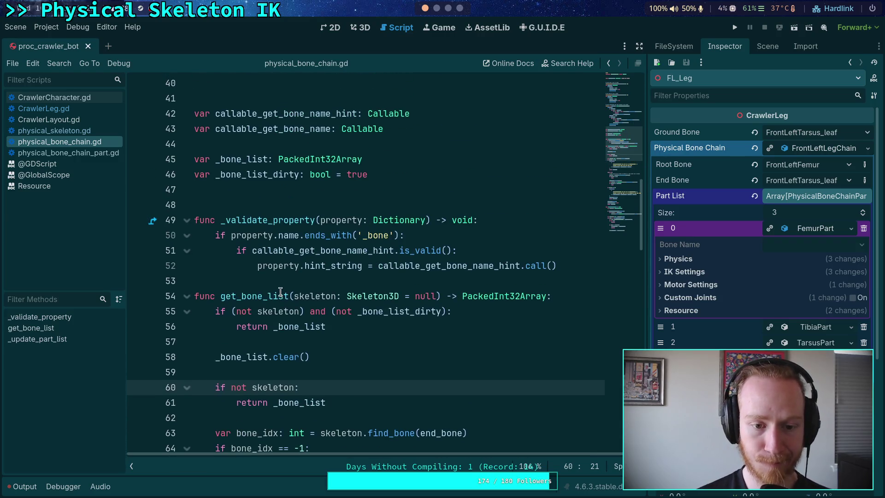
scroll(279, 291, "down", 15)
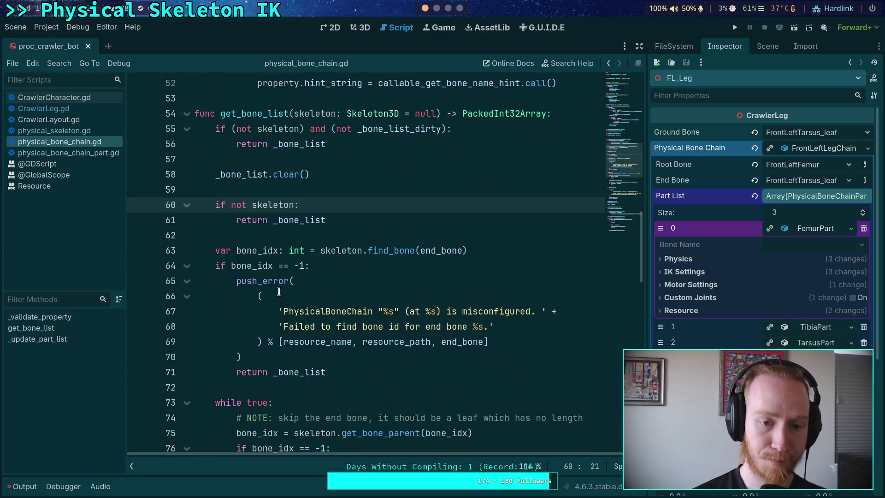
scroll(281, 292, "up", 1)
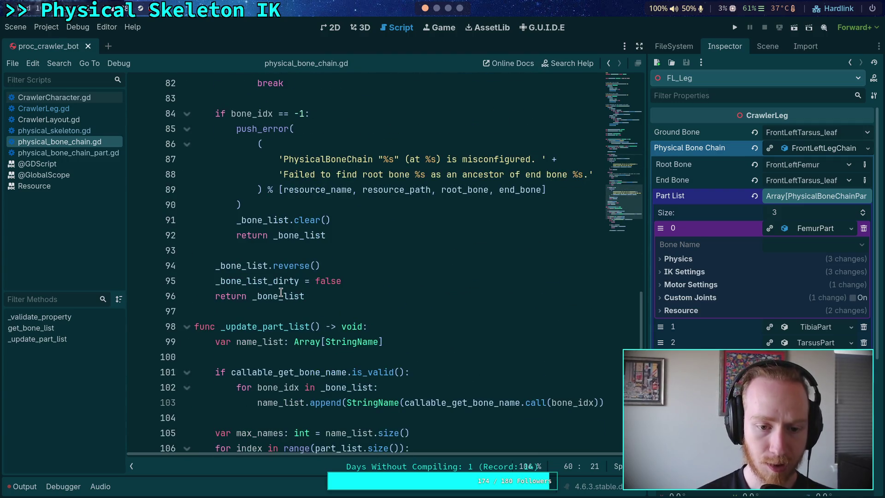
scroll(281, 292, "up", 20)
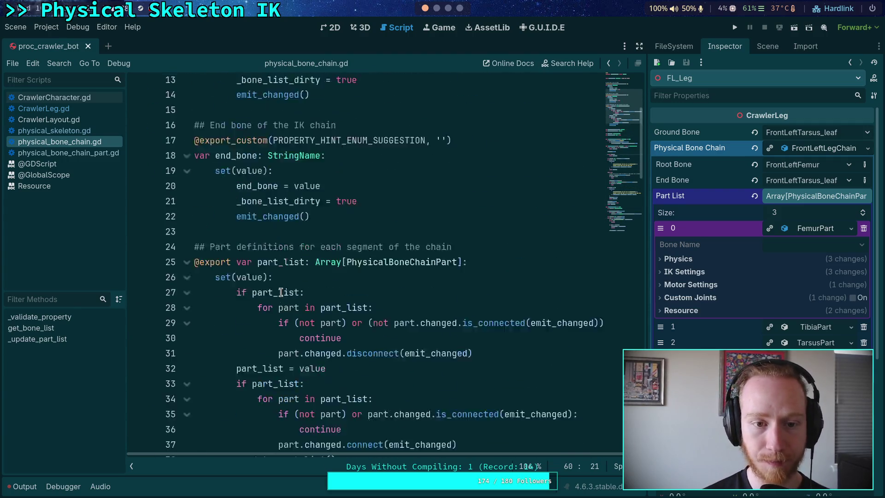
scroll(280, 292, "up", 2)
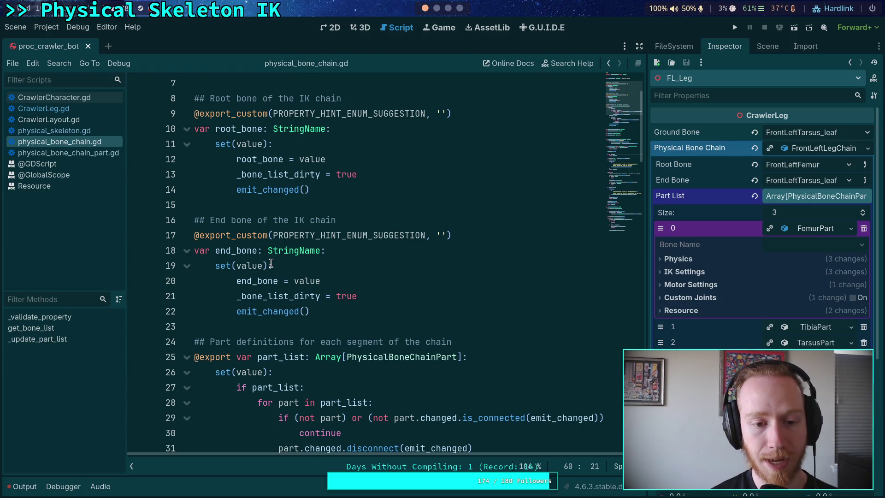
left_click(69, 109)
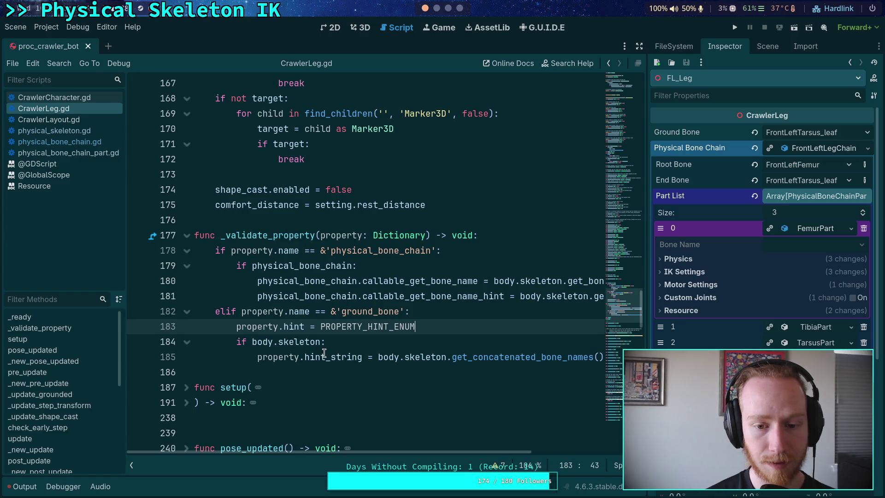
scroll(324, 353, "up", 1)
double_click(294, 312)
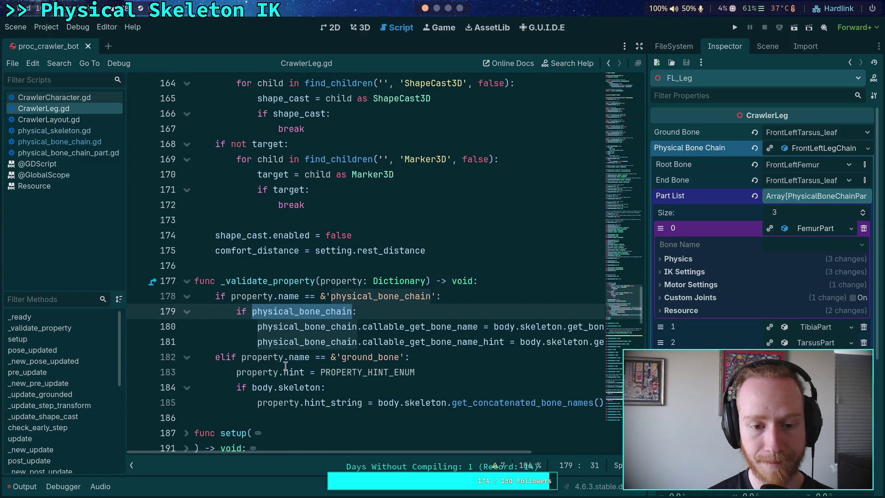
Step: Hide the script and method lists and mark the body setter's notify_property_list_changed call
scroll(284, 366, "down", 2)
scroll(283, 364, "up", 10)
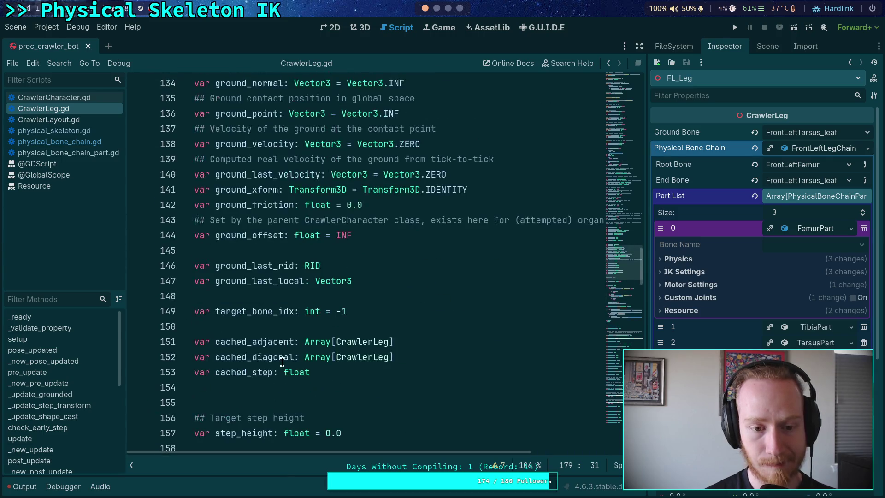
left_click(132, 466)
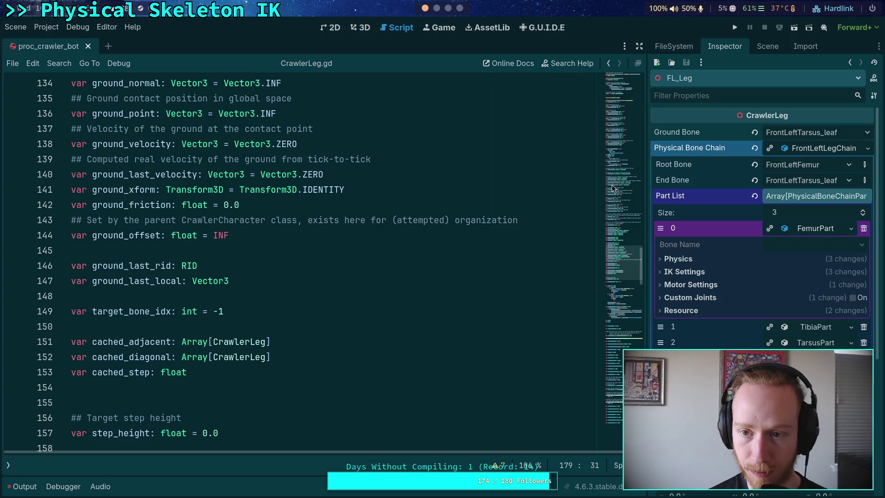
scroll(530, 365, "up", 15)
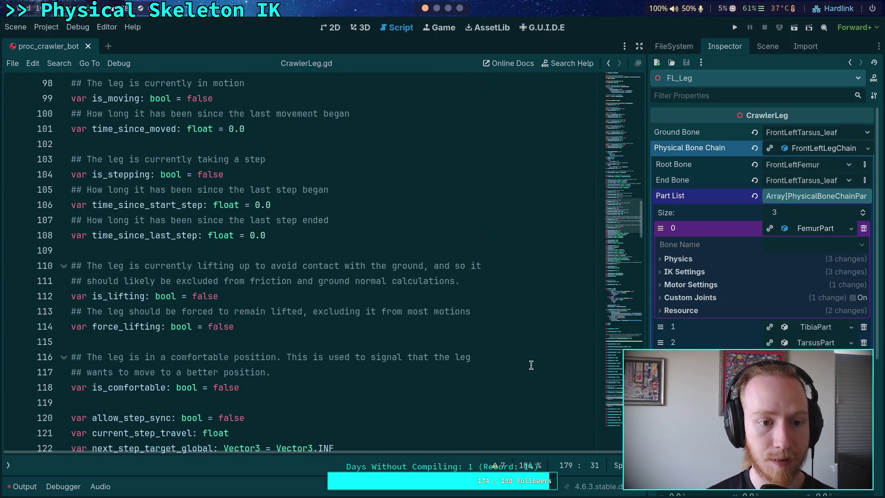
scroll(532, 364, "up", 3)
scroll(532, 364, "up", 6)
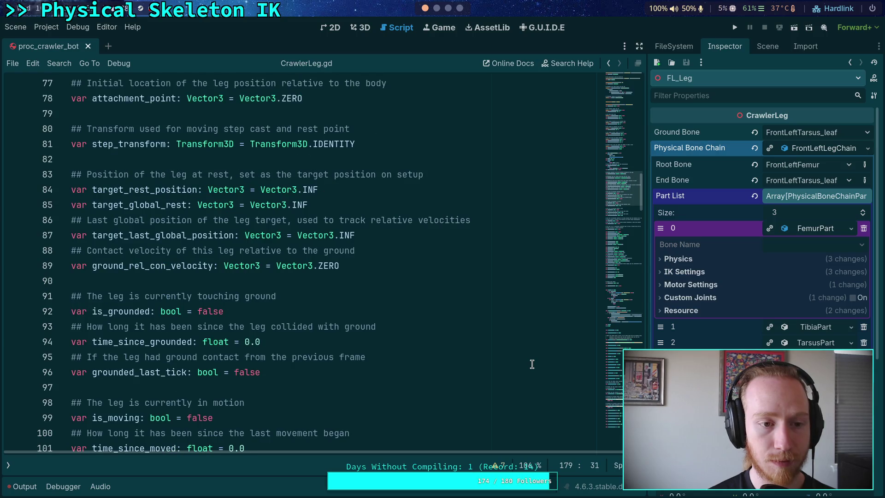
scroll(532, 364, "up", 2)
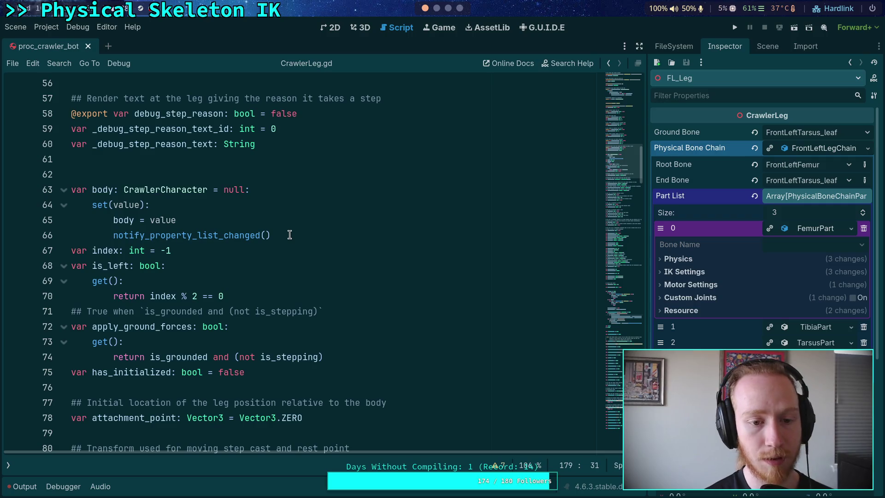
left_click_drag(289, 235, 114, 241)
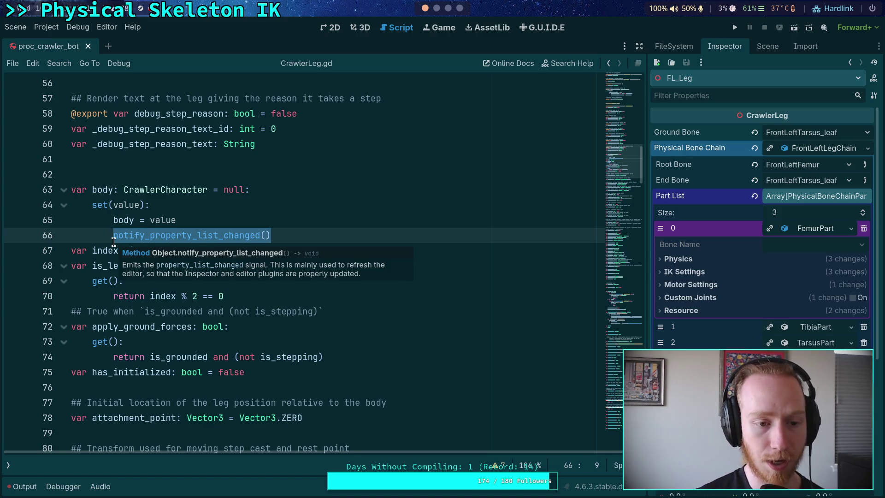
Step: Review the ground_bone branch of _validate_property and callable_get_bone_name, then restore the script list
left_click_drag(617, 166, 613, 310)
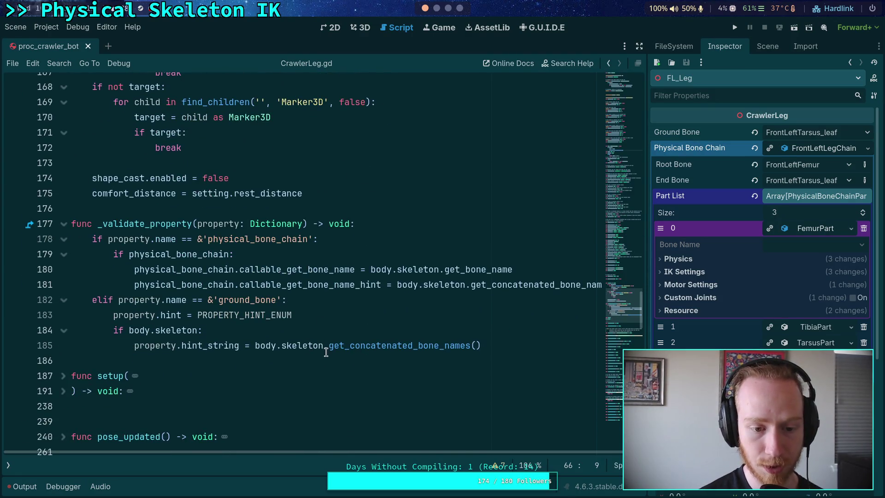
mouse_move(326, 352)
left_mouse_down()
mouse_move(138, 315)
mouse_move(135, 305)
left_mouse_up()
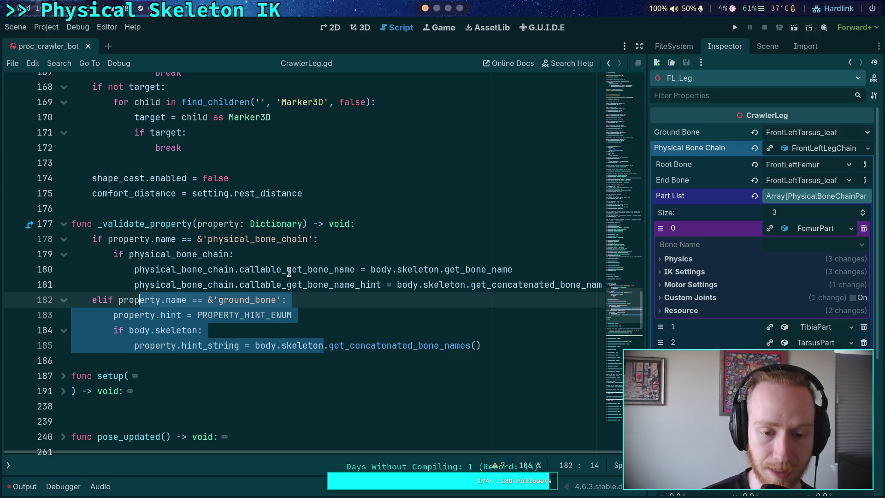
double_click(264, 270)
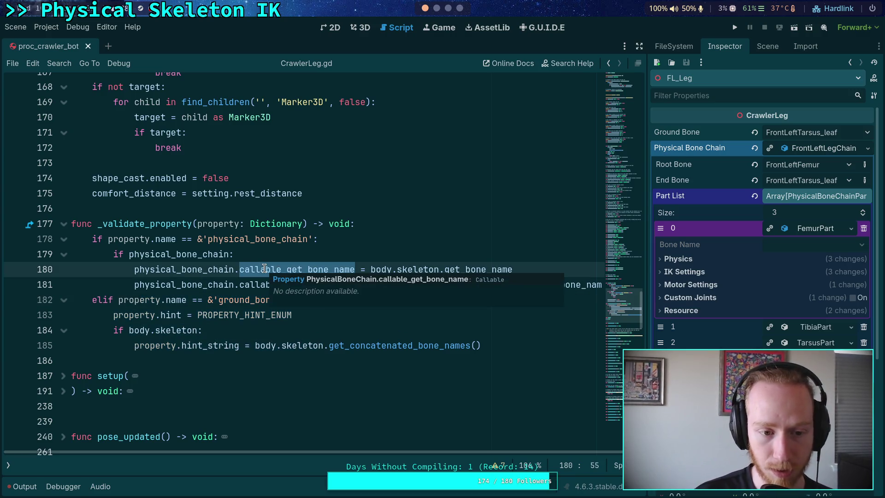
double_click(182, 254)
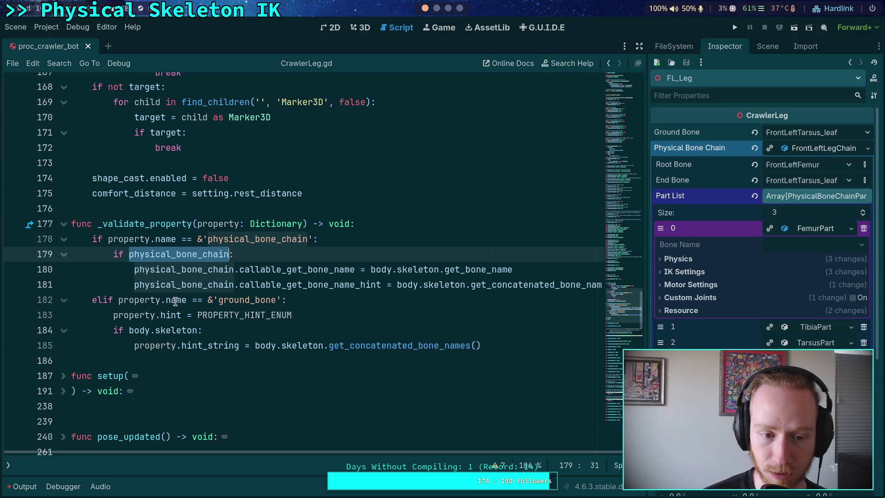
scroll(176, 302, "up", 20)
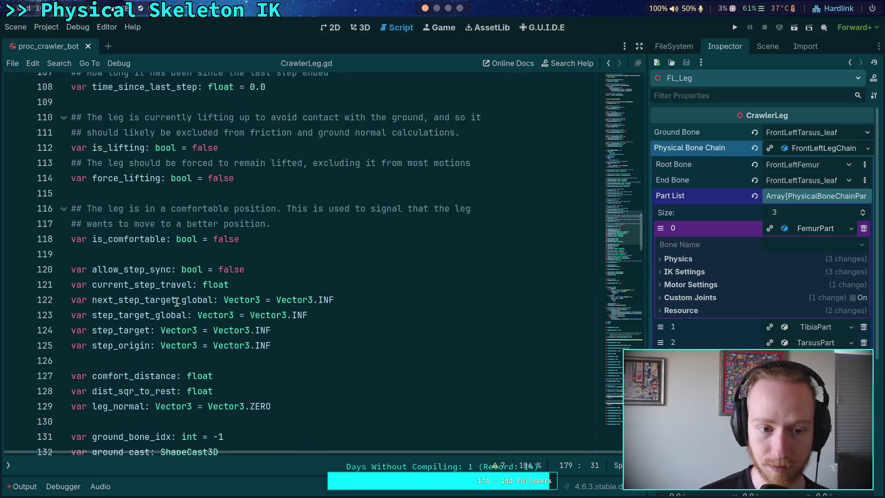
scroll(177, 301, "up", 18)
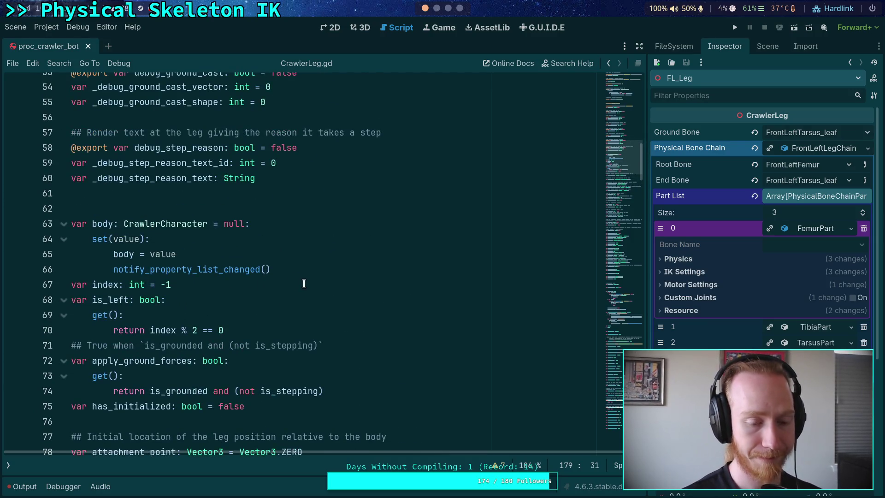
scroll(304, 283, "down", 20)
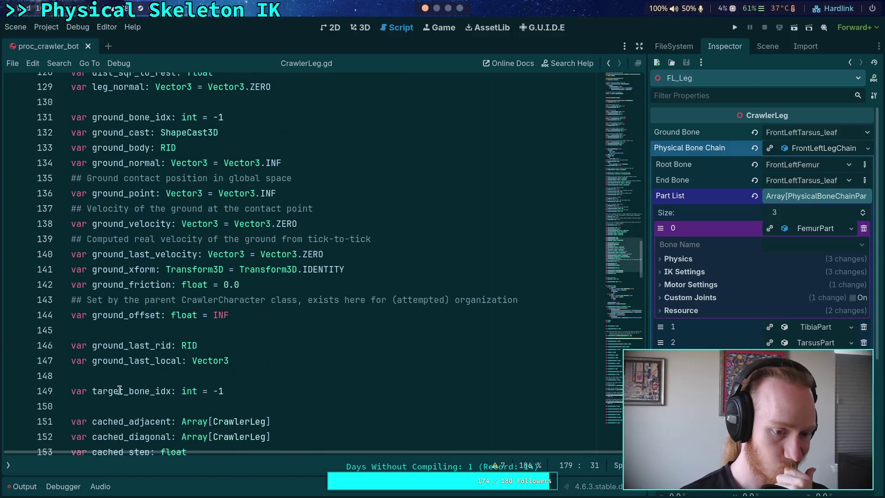
left_click(9, 467)
Step: In physical_bone_chain.gd, give callable_get_bone_name_hint a setter assigning callable_get_bone_name and calling notify_property_list_changed()
left_click(76, 143)
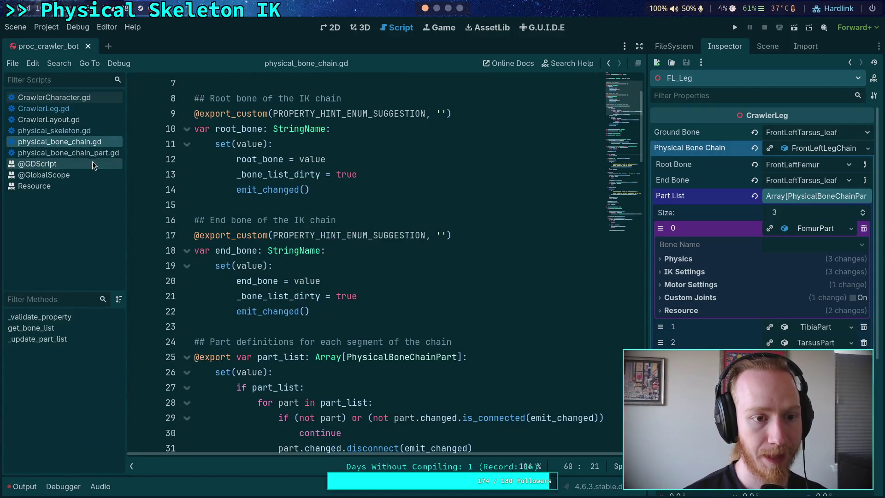
scroll(284, 322, "down", 4)
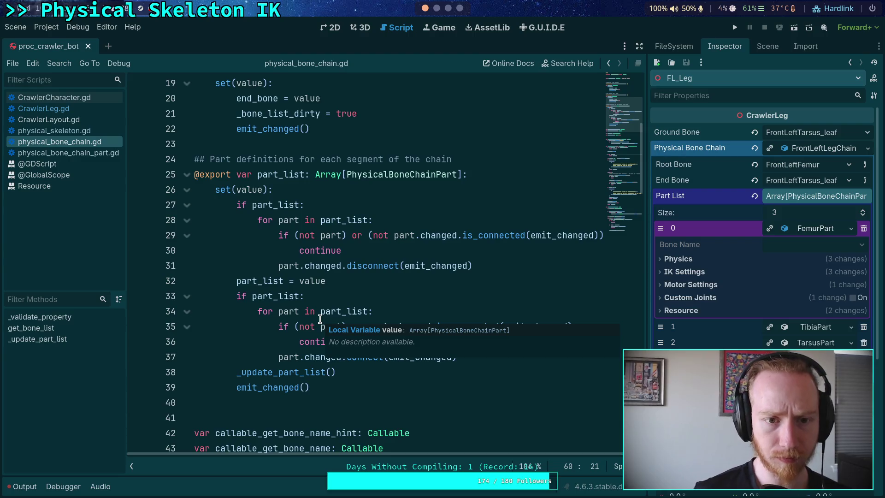
scroll(320, 319, "down", 5)
left_click(454, 209)
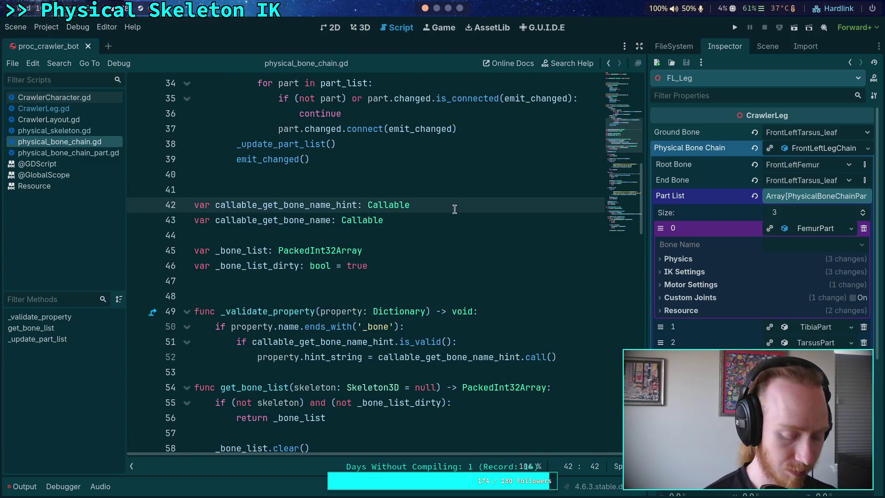
key("Return")
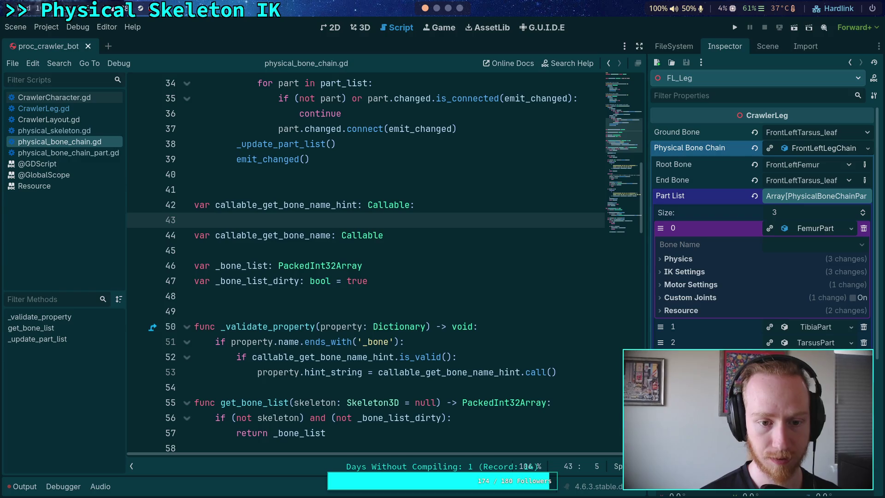
type("set(value)")
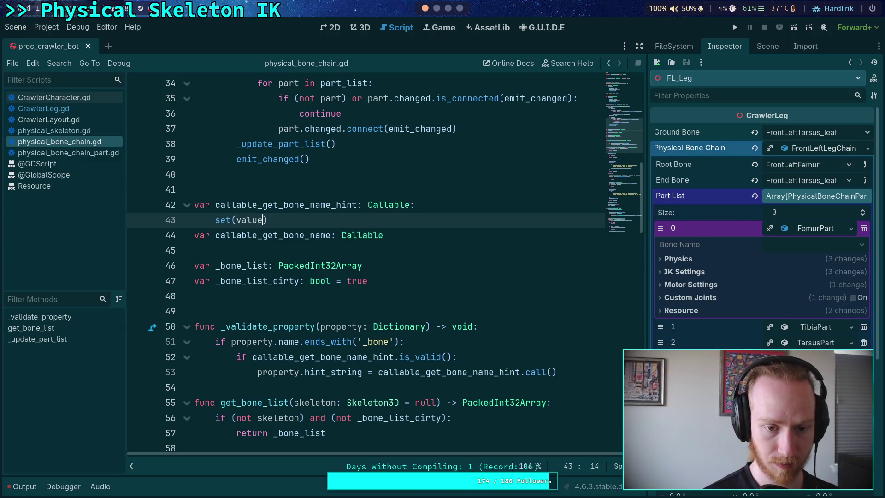
type(":")
key("Return")
type("call")
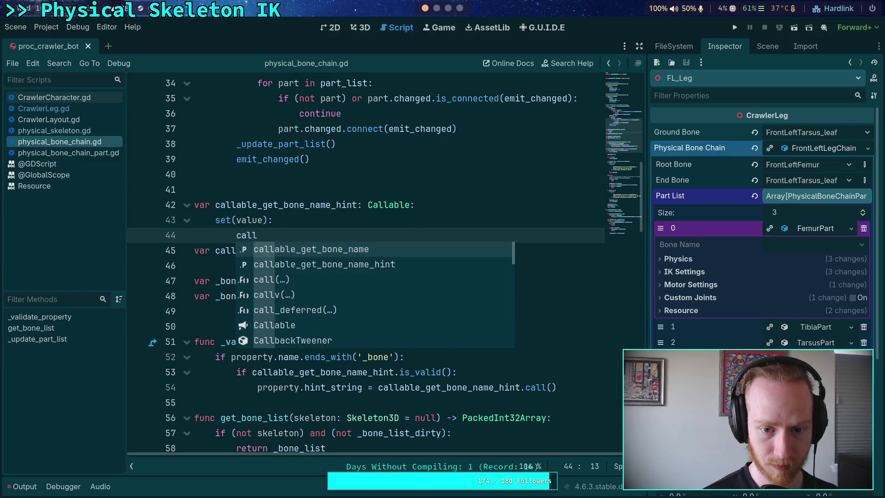
key("Return")
type("= value")
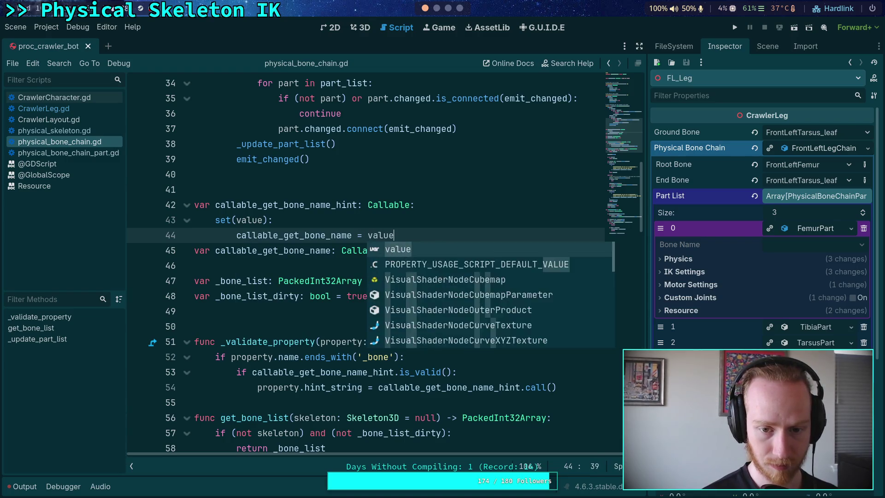
key("Return")
key("Return")
type("not")
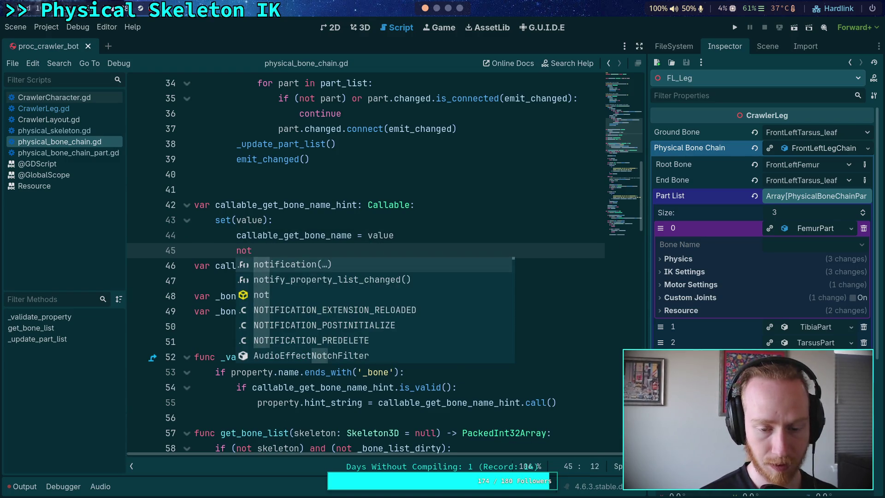
type("ify_")
key("Return")
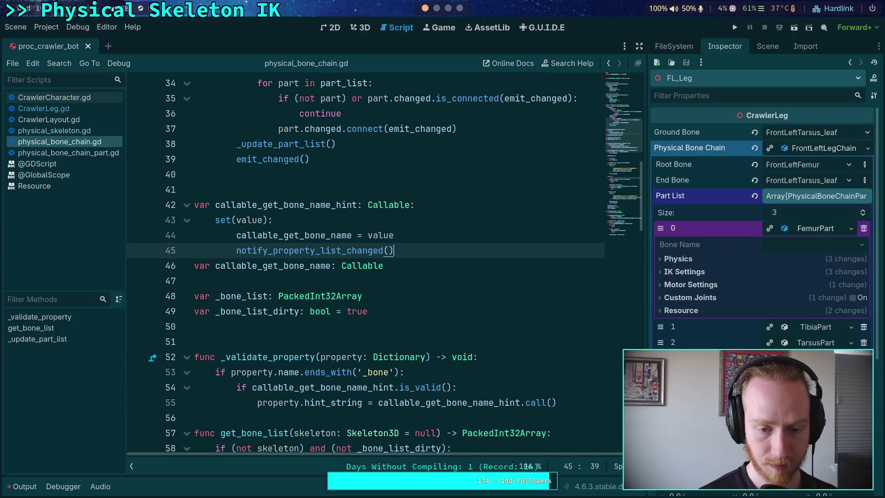
Step: Give callable_get_bone_name a setter assigning callable_get_bone_name_hint and calling notify_property_list_changed(), then save
left_click(388, 266)
type(":")
key("Return")
type("se")
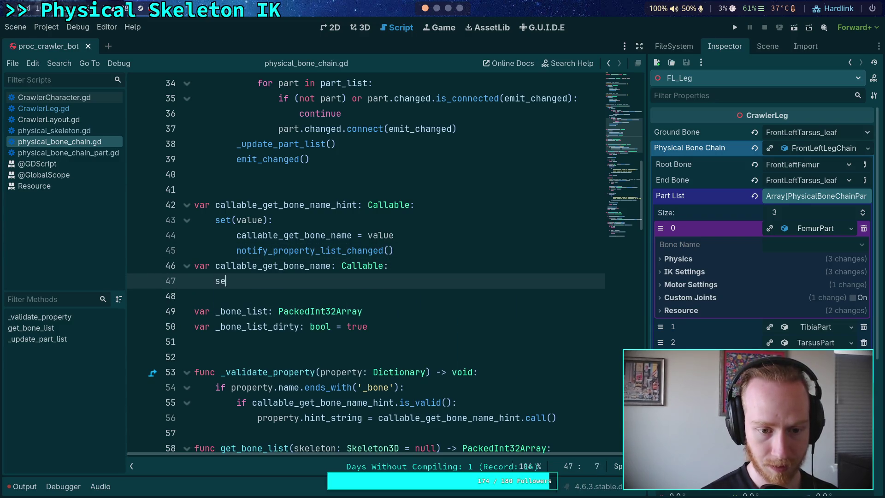
type("t(value):")
key("Return")
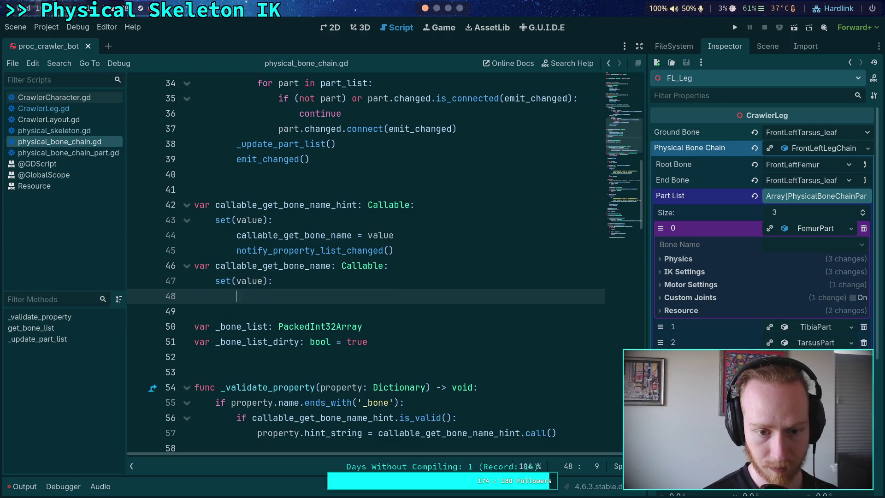
type("call")
key("Down")
key("Return")
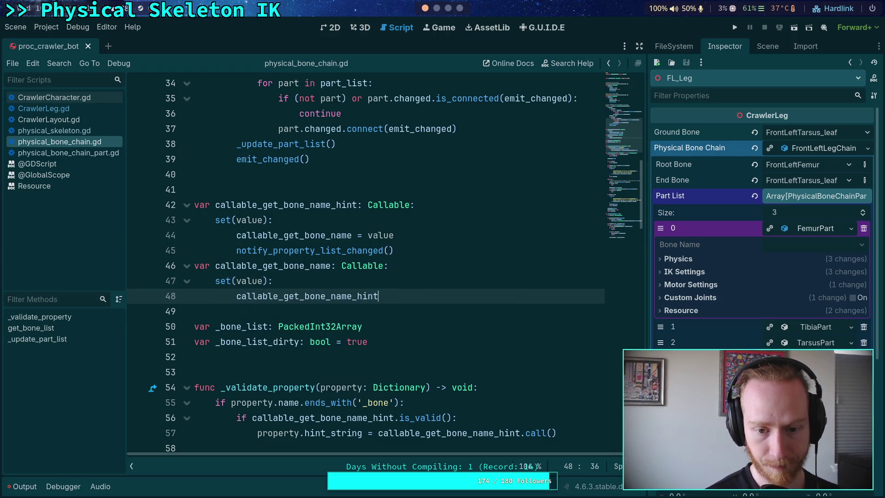
type("value")
key("Return")
key("Return")
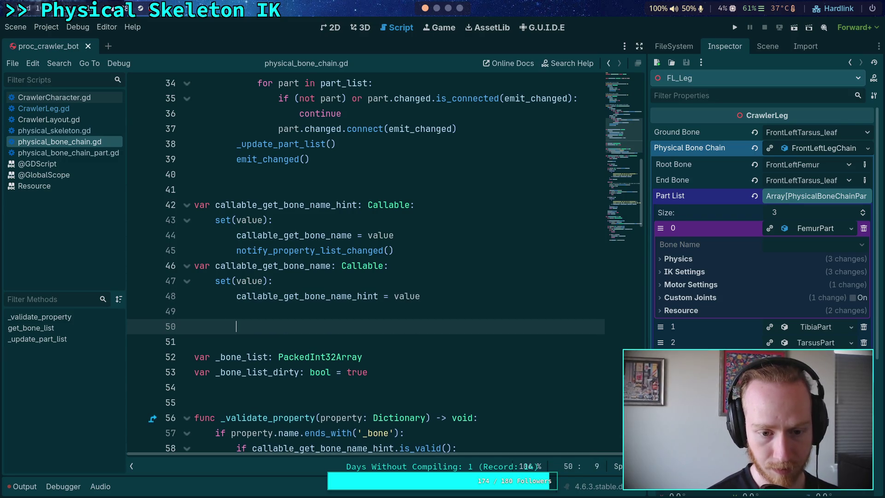
key("BackSpace")
type("not")
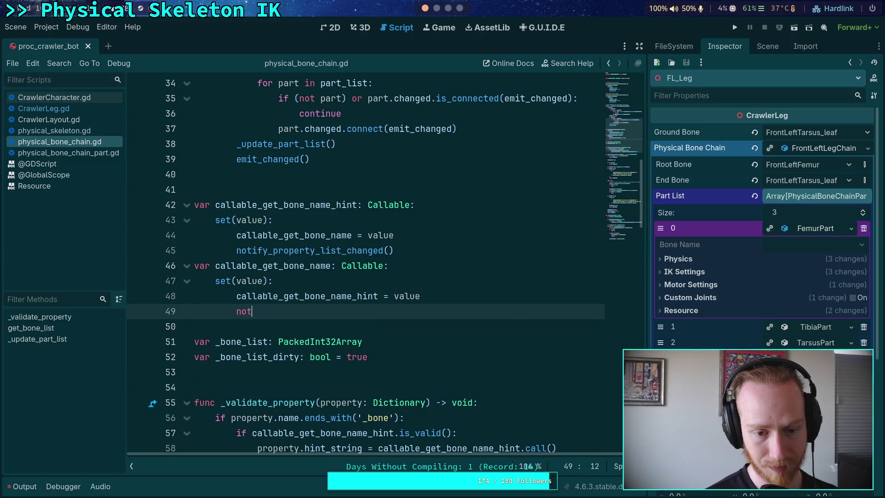
key("Down")
key("Return")
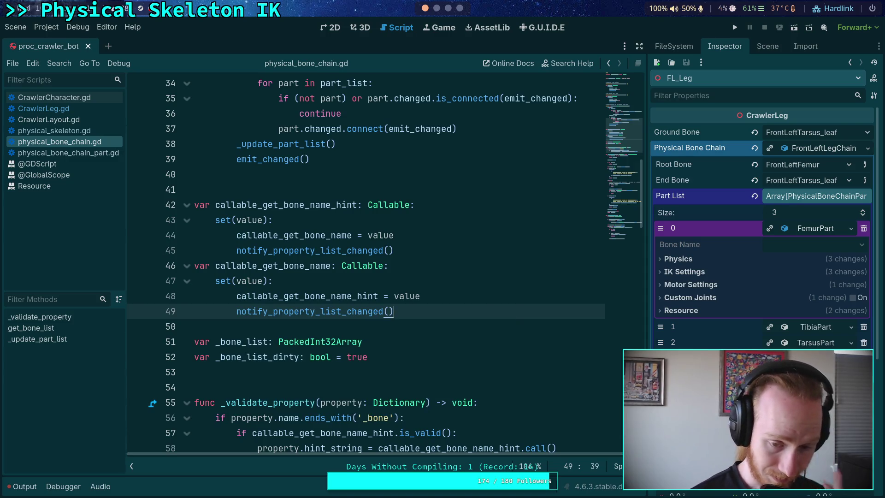
key("ctrl+s")
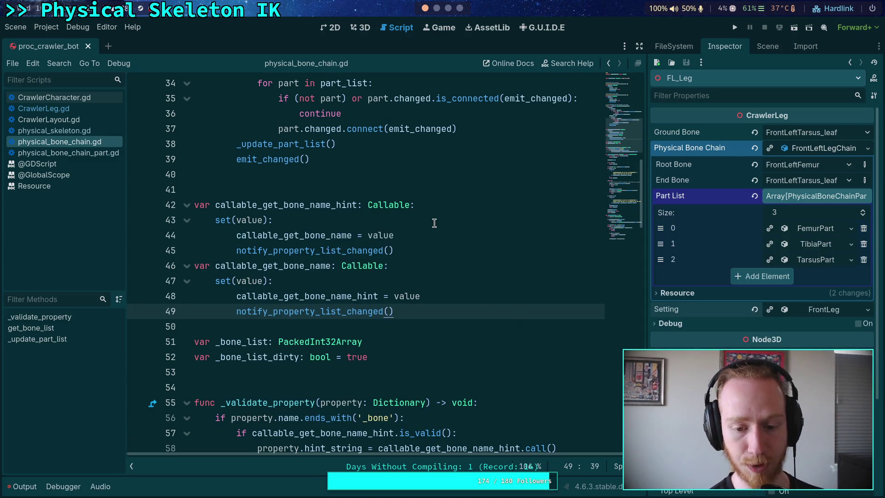
scroll(366, 324, "down", 3)
left_click(334, 296)
scroll(319, 328, "up", 1)
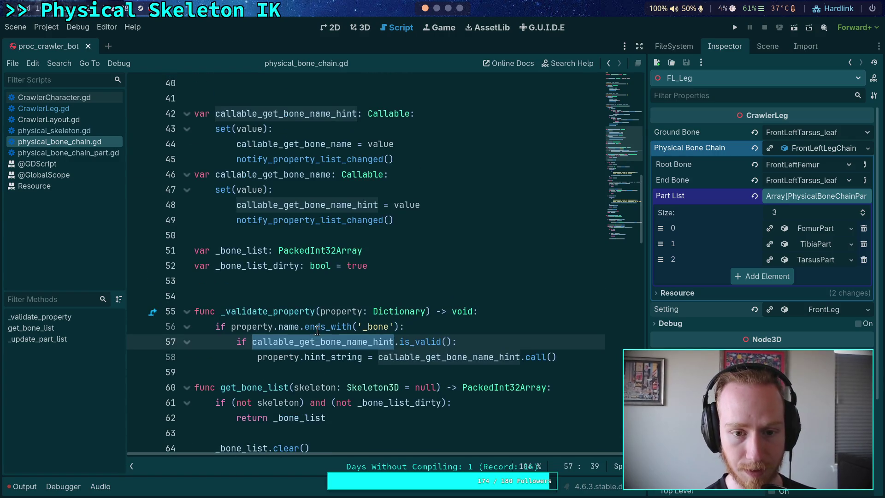
left_click(364, 251)
left_click(346, 288)
scroll(346, 288, "up", 3)
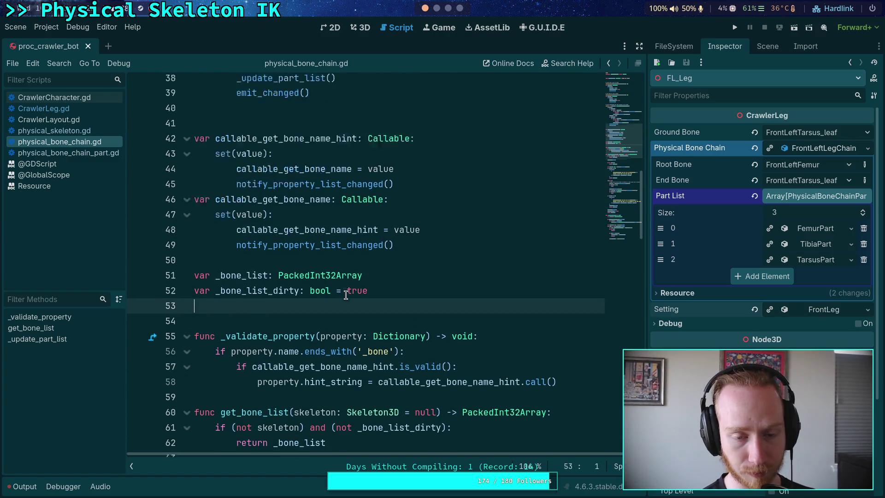
scroll(348, 297, "up", 9)
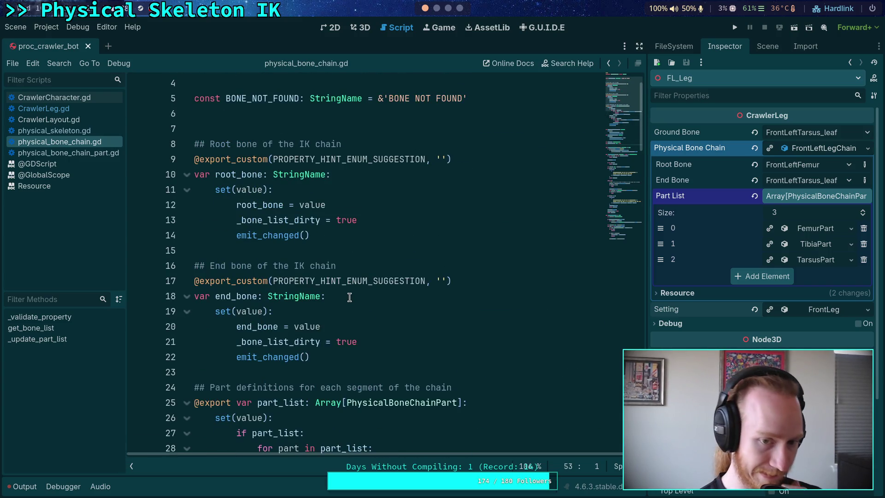
left_click(394, 221)
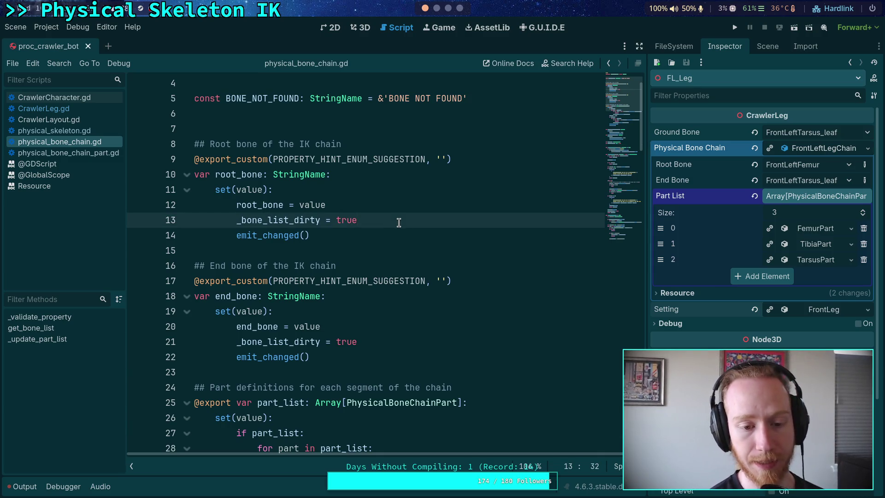
scroll(399, 223, "down", 15)
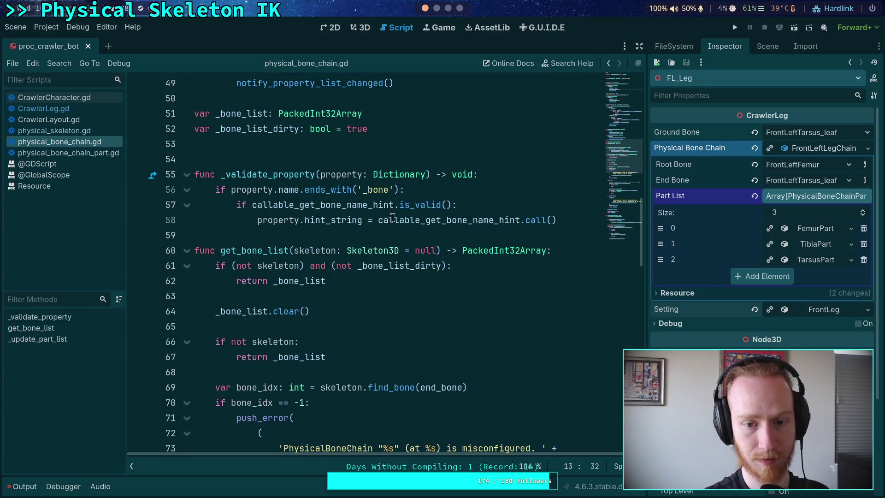
scroll(392, 218, "up", 3)
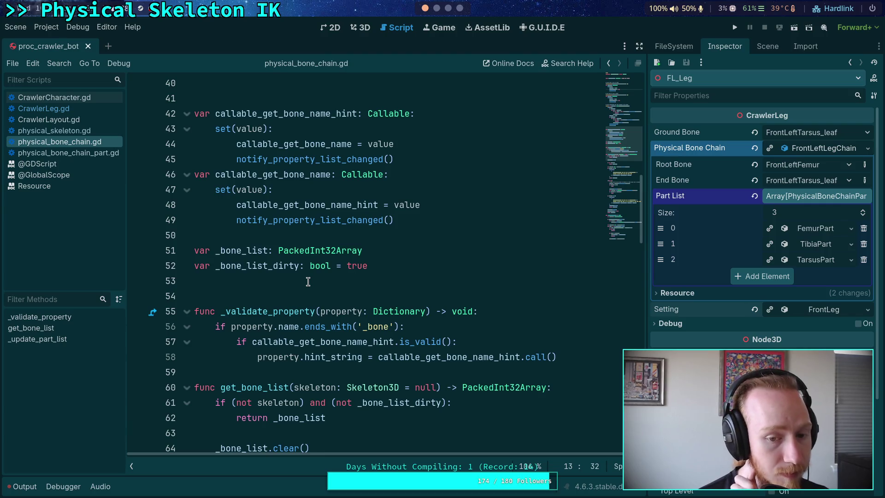
scroll(308, 281, "up", 10)
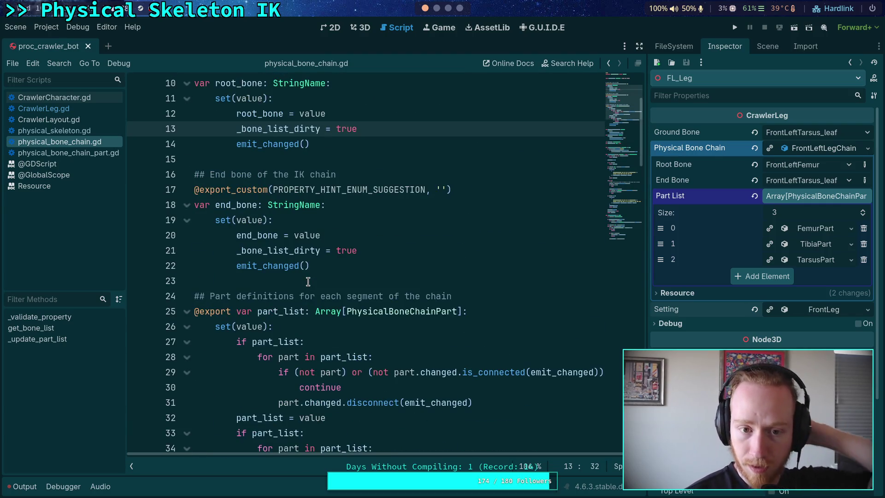
scroll(308, 281, "down", 5)
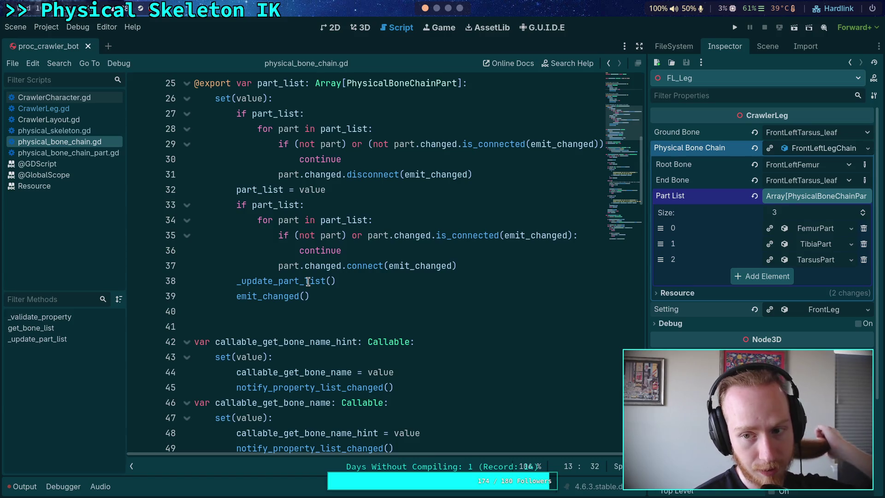
scroll(307, 281, "down", 4)
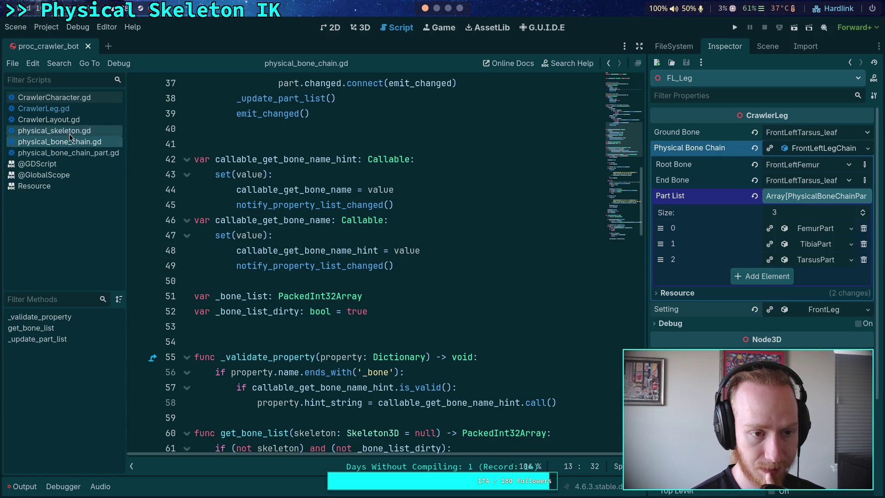
Step: Show CrawlerLeg.gd at its physical_bone_chain setter and place the caret on empty line 25
left_click(72, 109)
scroll(283, 317, "down", 6)
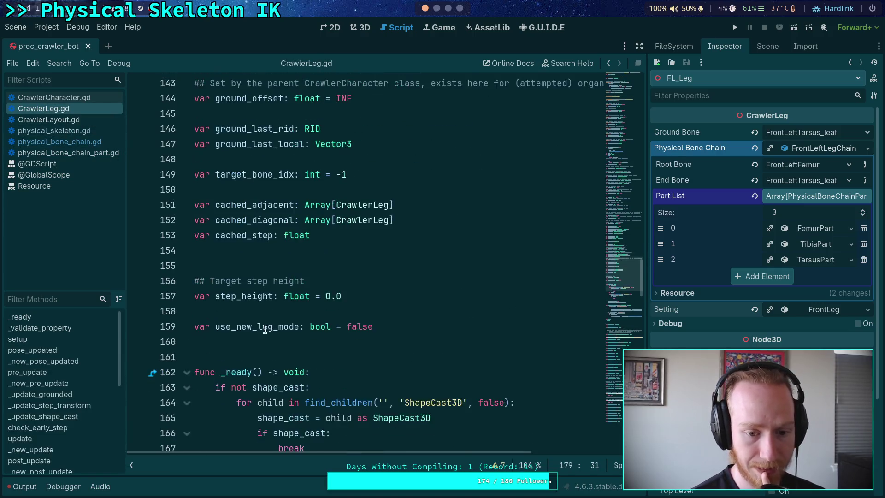
scroll(283, 317, "up", 3)
scroll(283, 317, "up", 20)
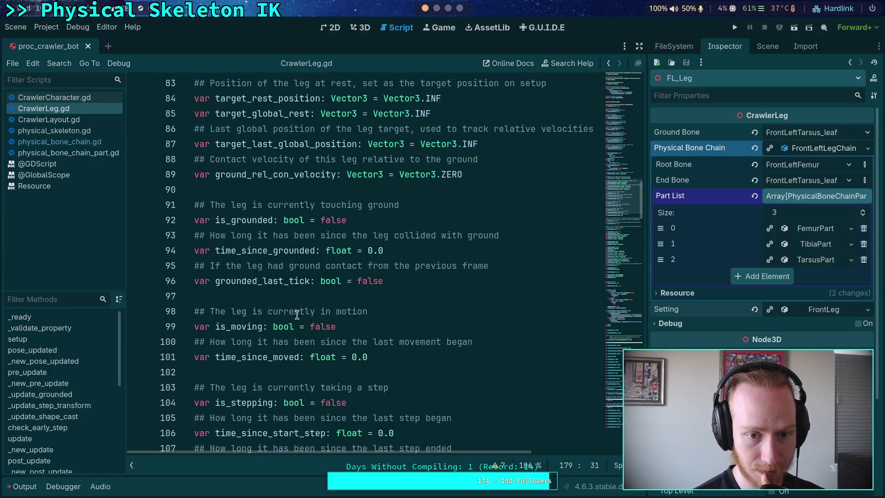
scroll(297, 314, "up", 3)
scroll(298, 313, "down", 3)
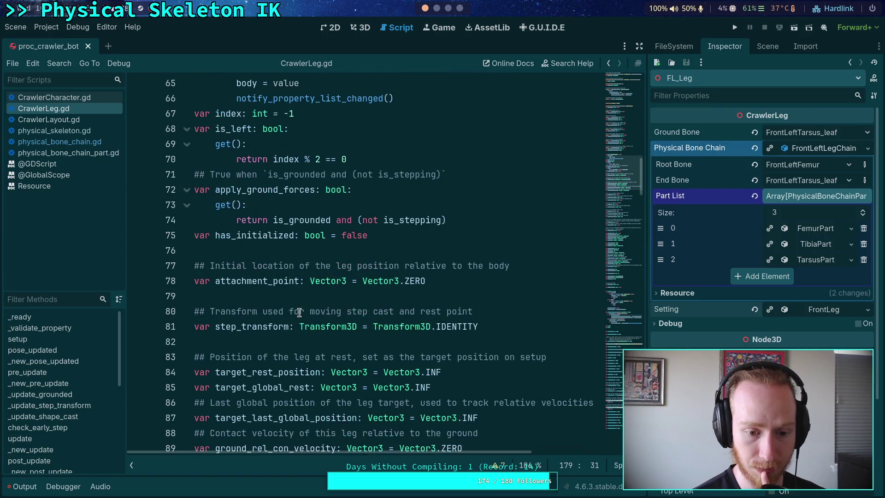
scroll(299, 313, "up", 3)
scroll(299, 312, "up", 4)
scroll(299, 312, "down", 5)
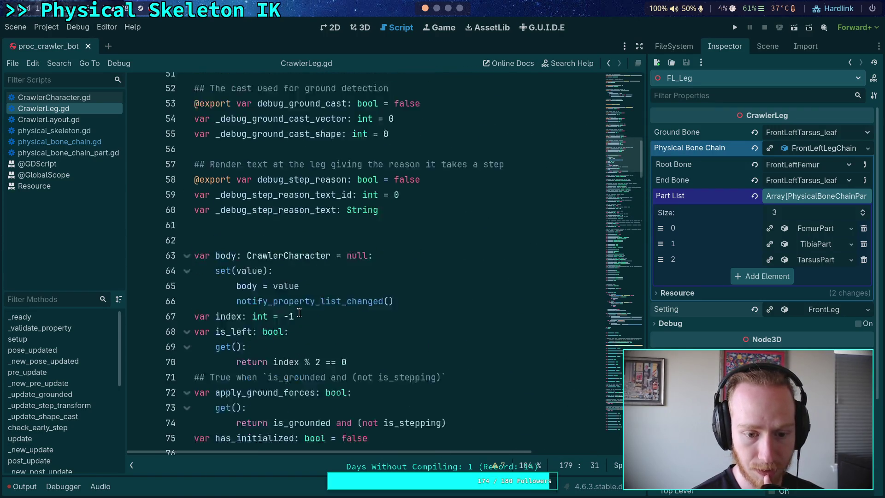
scroll(394, 276, "up", 15)
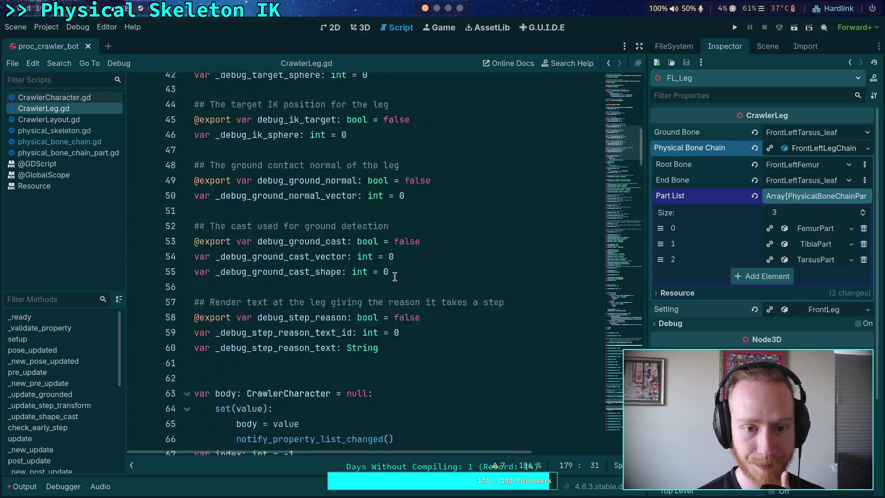
left_click(276, 208)
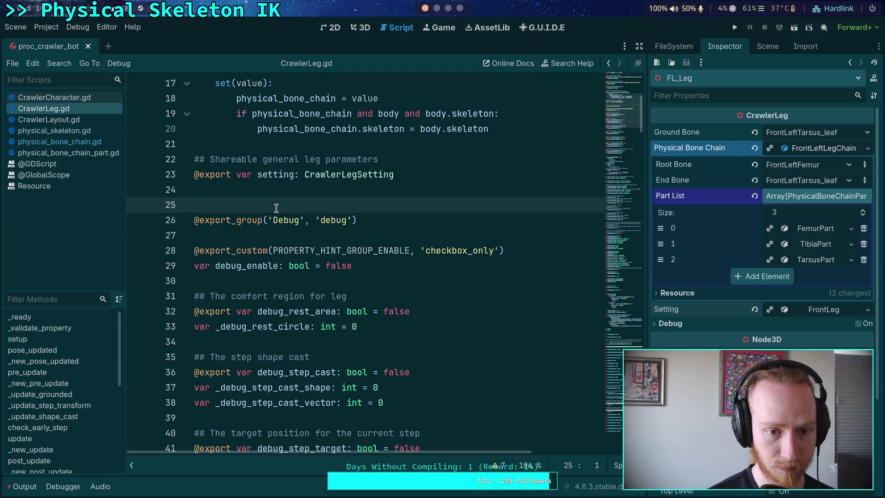
Step: Add a #region Debug marker on line 25 and open a line at line 61
type("#ru")
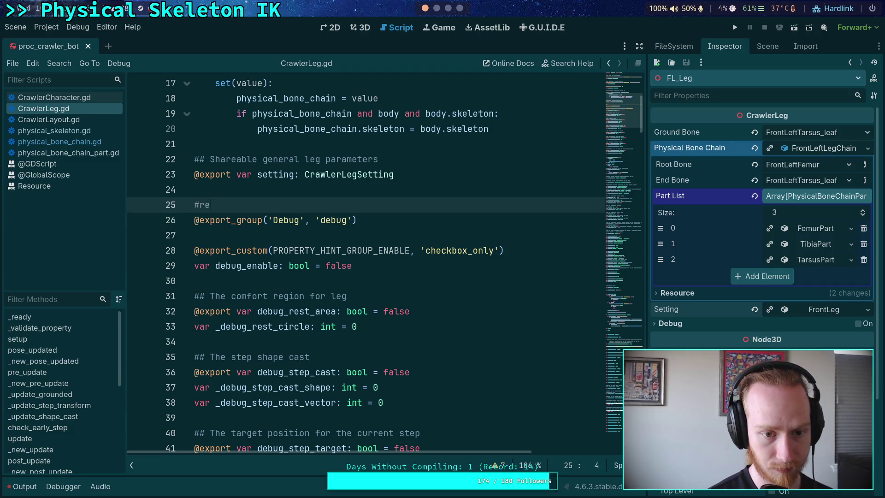
type("gdion D")
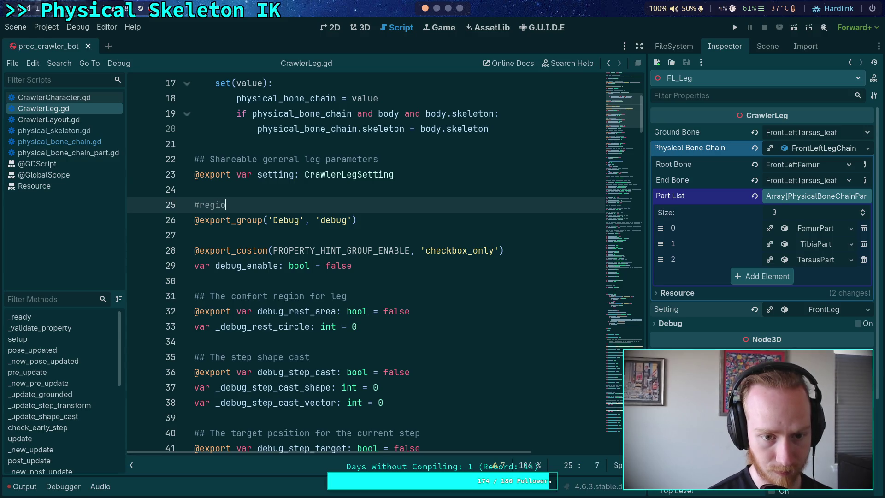
type("ebug")
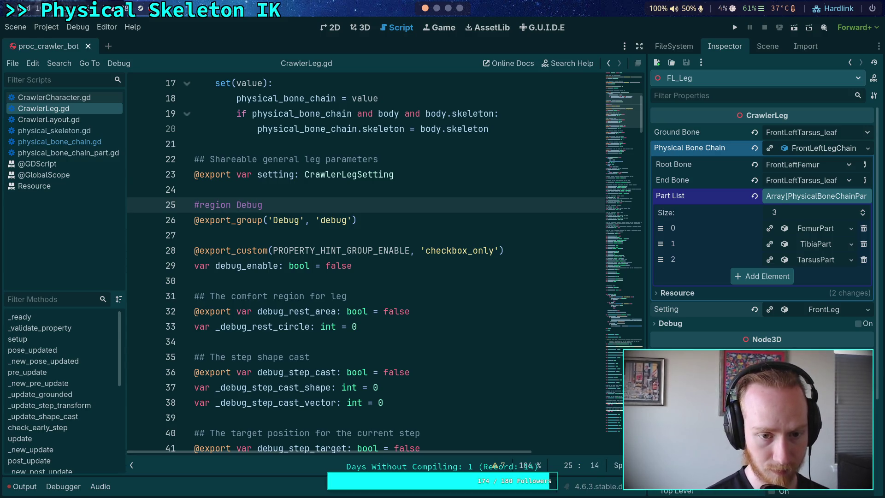
scroll(364, 300, "down", 10)
left_click(364, 296)
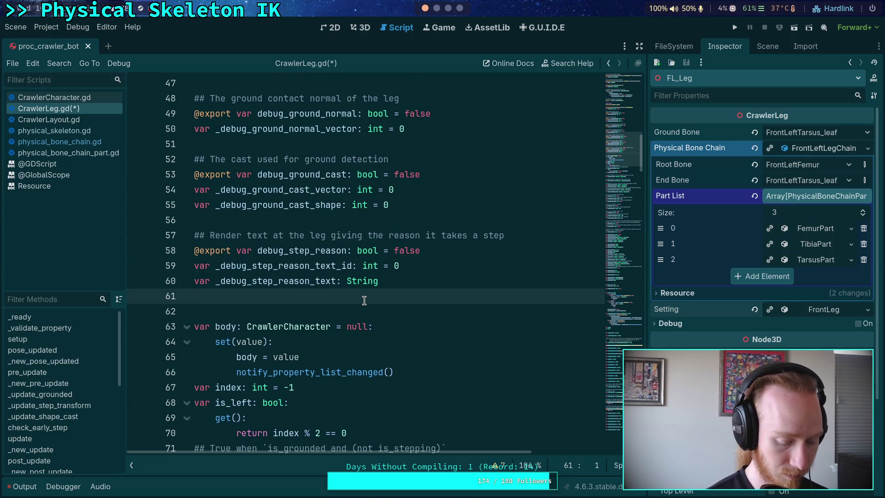
key("Return")
key("Up")
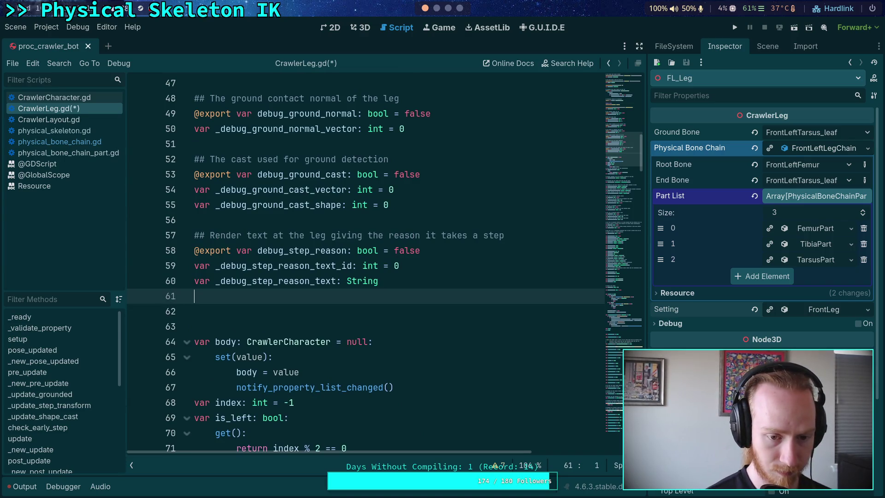
key("Delete")
Step: Close the region with #endregion Debug and collapse the Debug region
type("end_region")
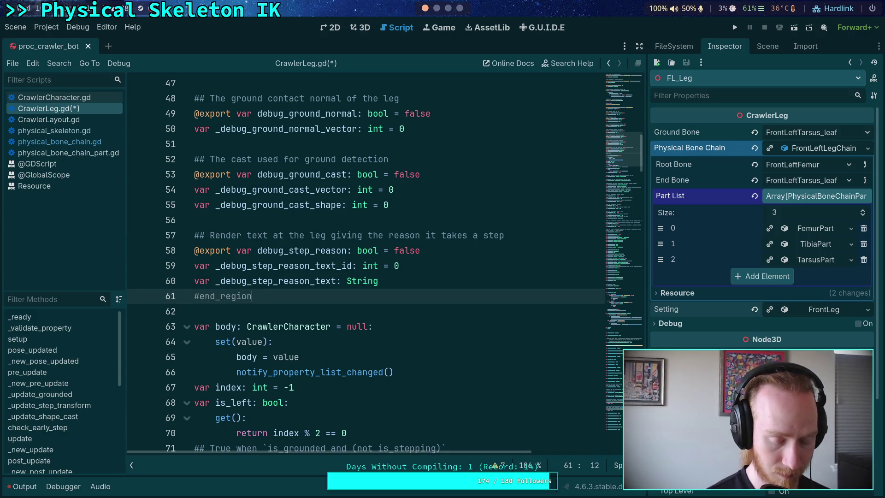
key("Right")
key("Right")
key("Delete")
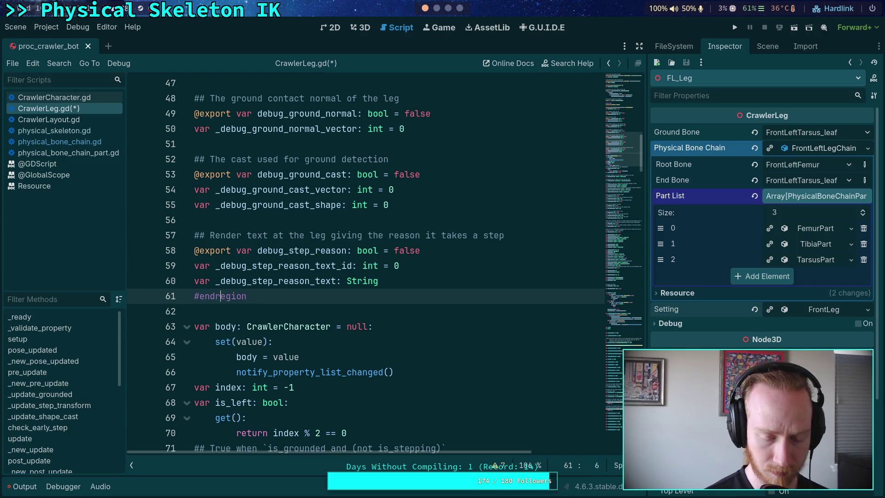
key("End")
type("Debug")
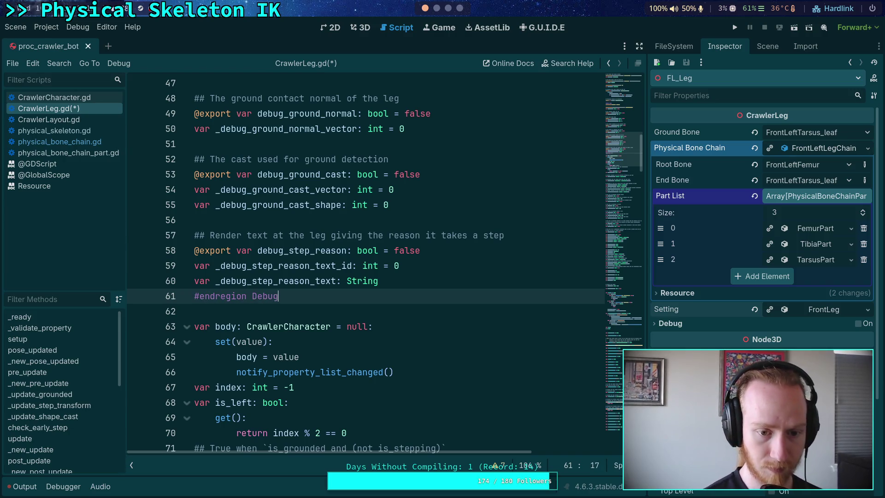
scroll(363, 293, "up", 9)
scroll(363, 293, "up", 1)
left_click(187, 205)
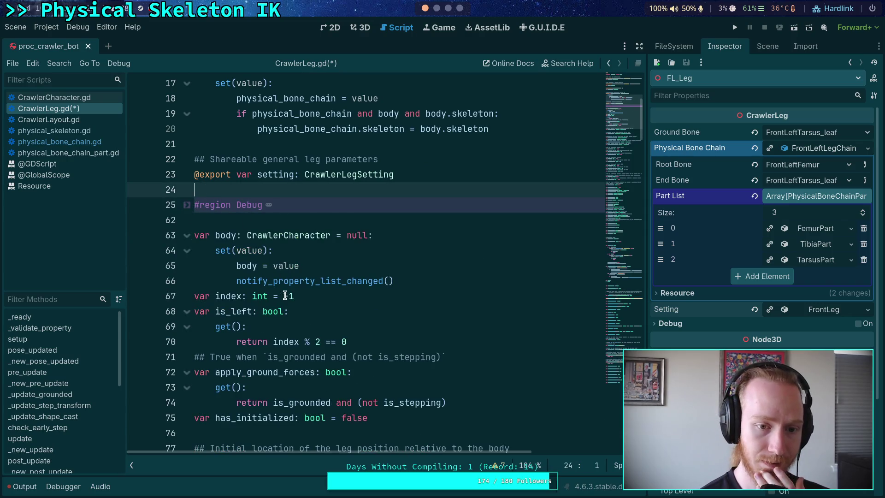
Step: Insert an empty indented line after the chain assignment on line 18 of the physical_bone_chain setter
scroll(292, 297, "up", 2)
scroll(292, 298, "up", 1)
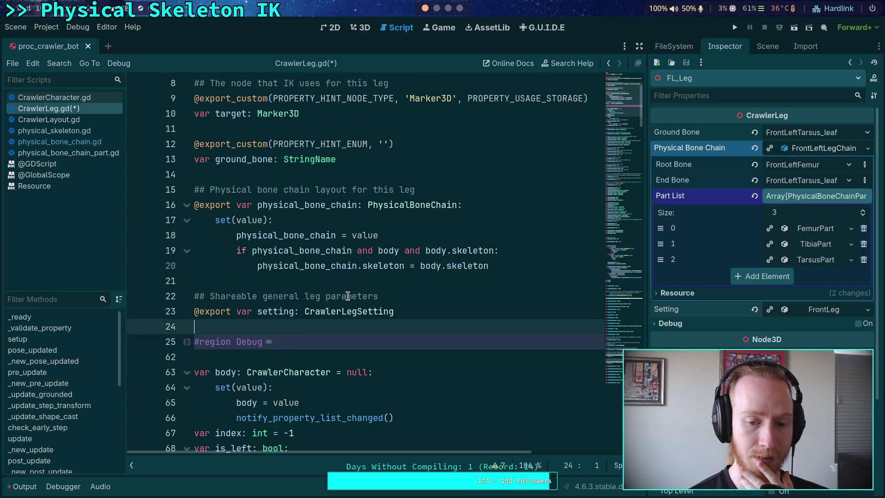
scroll(349, 295, "up", 1)
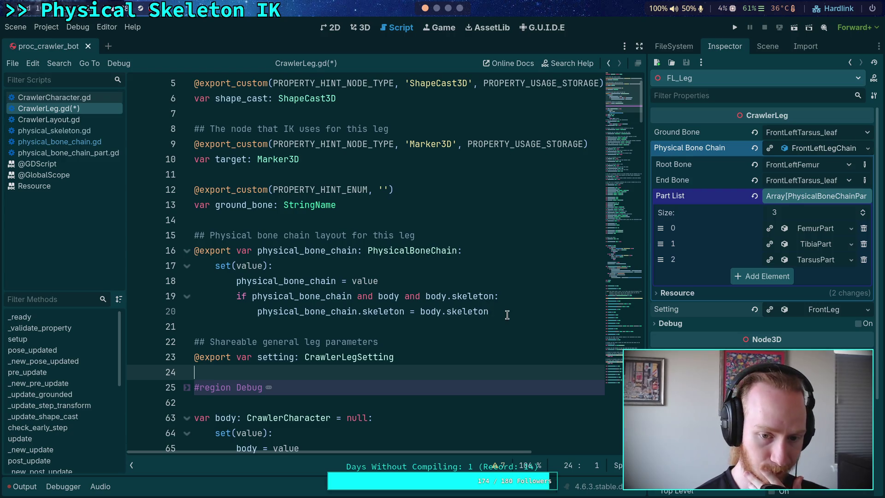
left_click(406, 283)
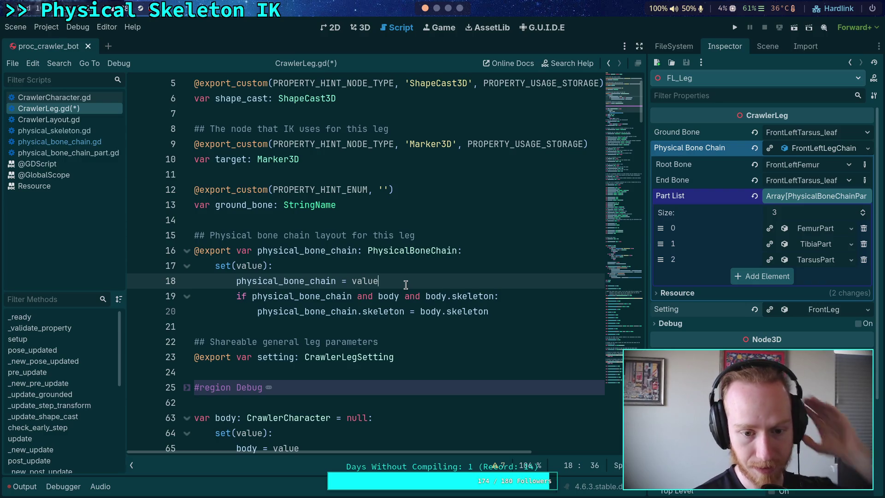
left_click(513, 311)
key("Up")
key("Up")
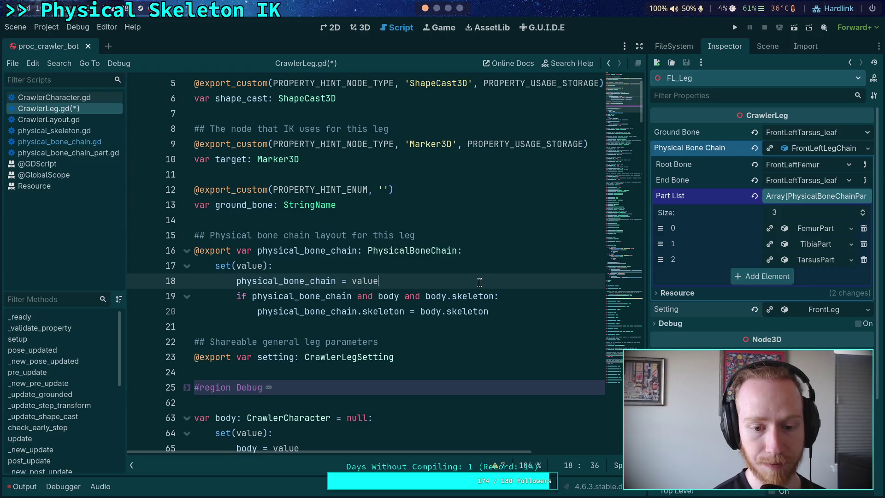
key("Return")
scroll(477, 288, "up", 2)
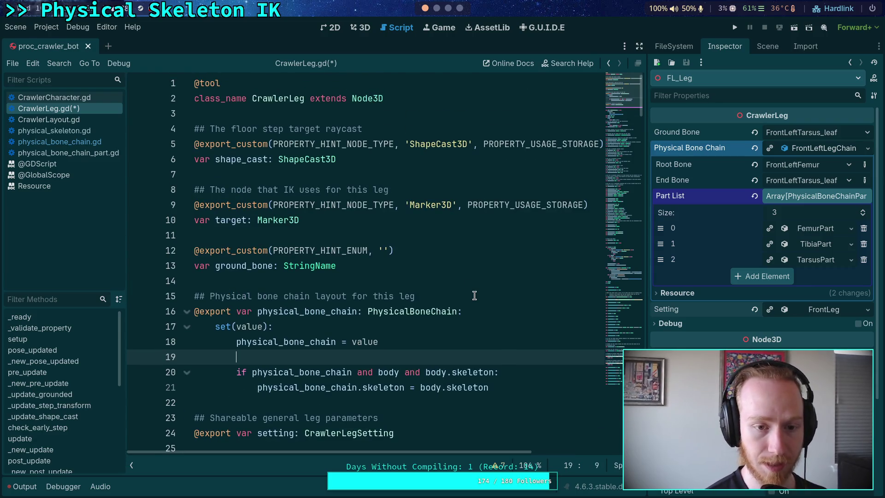
scroll(474, 295, "down", 4)
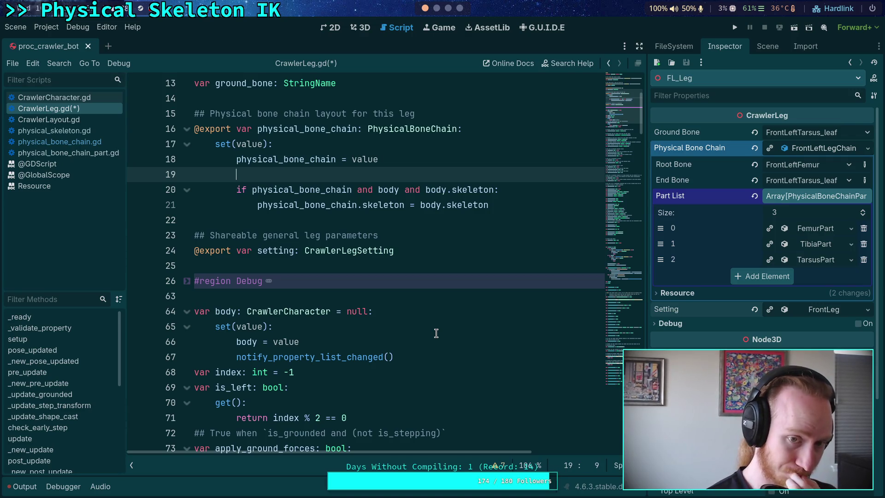
Step: Change the physical_bone_chain setter header to set = _set_physical_bone_chain
left_click(322, 144)
key("BackSpace")
key("BackSpace")
key("BackSpace")
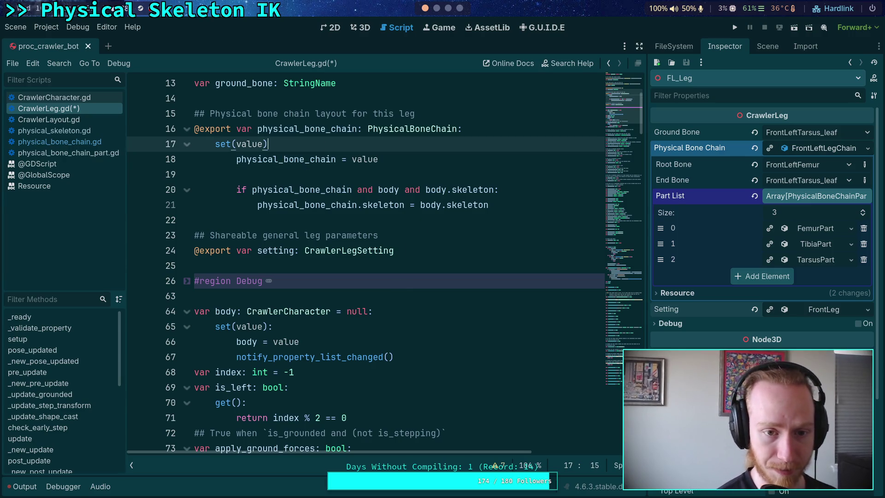
key("BackSpace")
type("/")
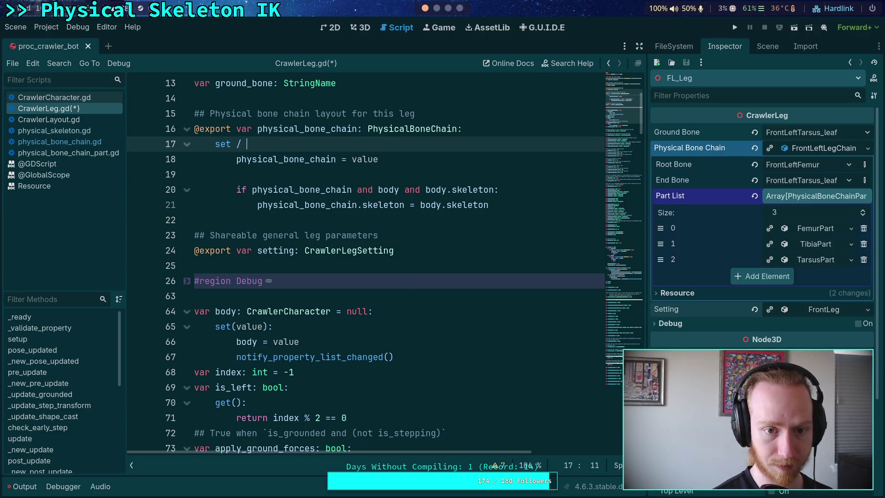
key("BackSpace")
type("= set_p")
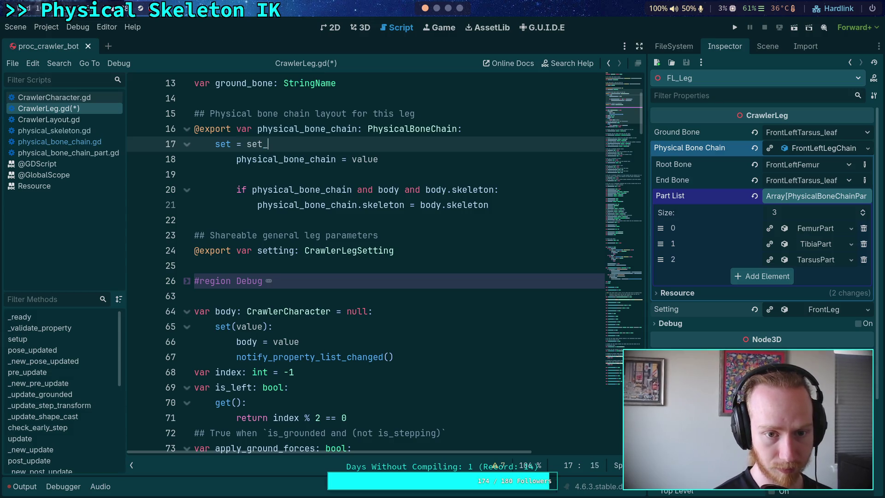
type("hysical_b")
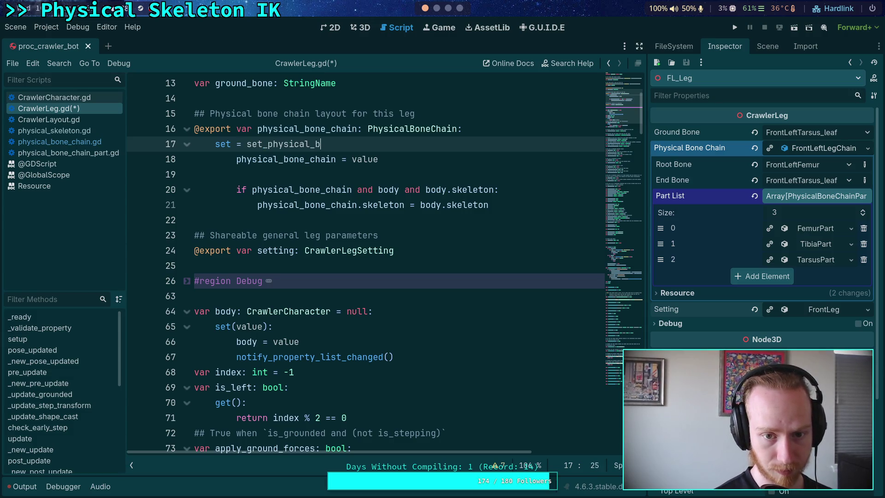
type("one_chain")
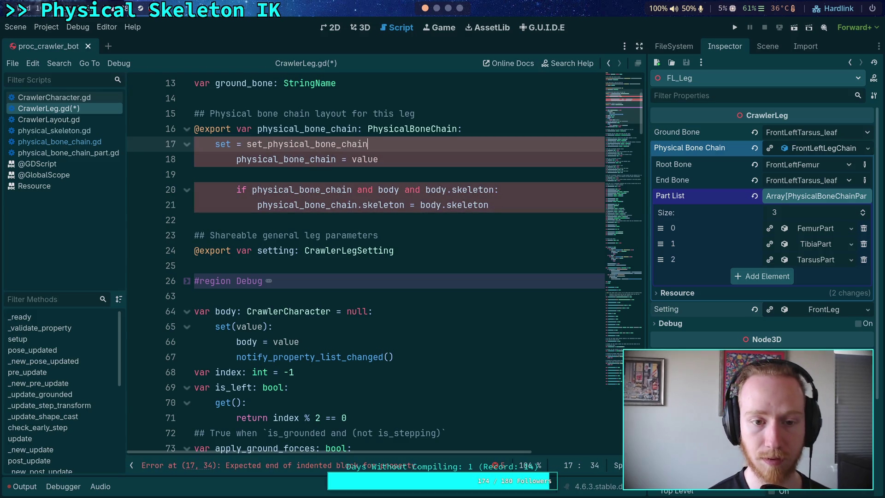
key("ctrl+Left")
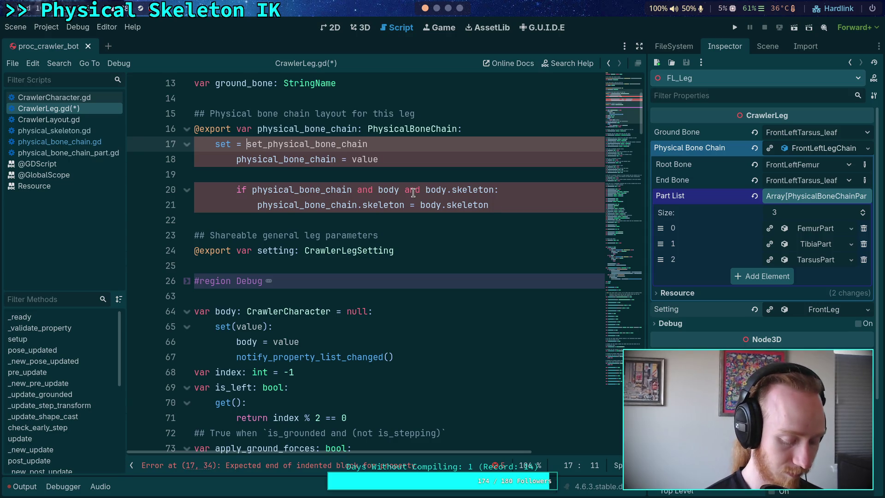
type("_")
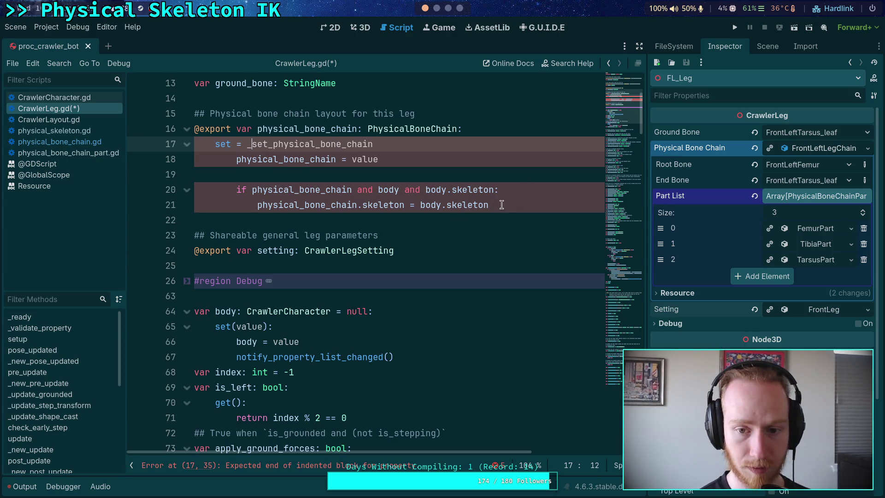
Step: Delete the old inline setter body and open a blank line after body = value
left_click_drag(502, 204, 438, 145)
key("BackSpace")
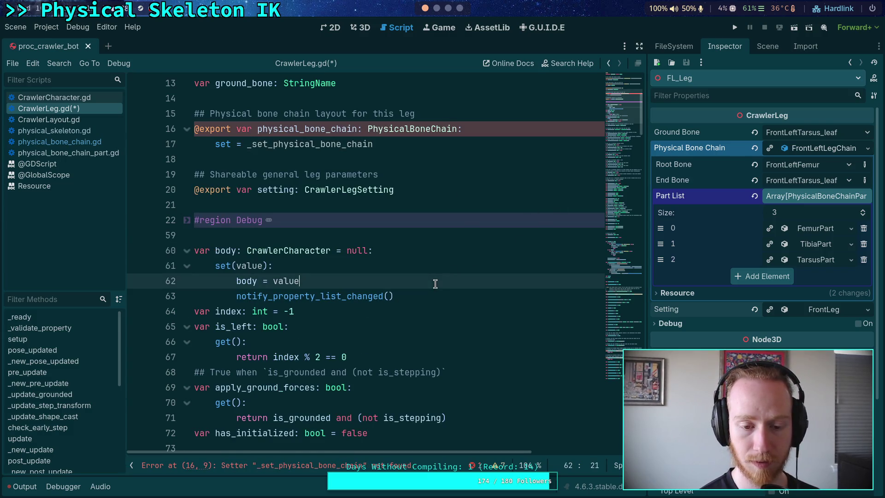
left_click(434, 281)
key("Return")
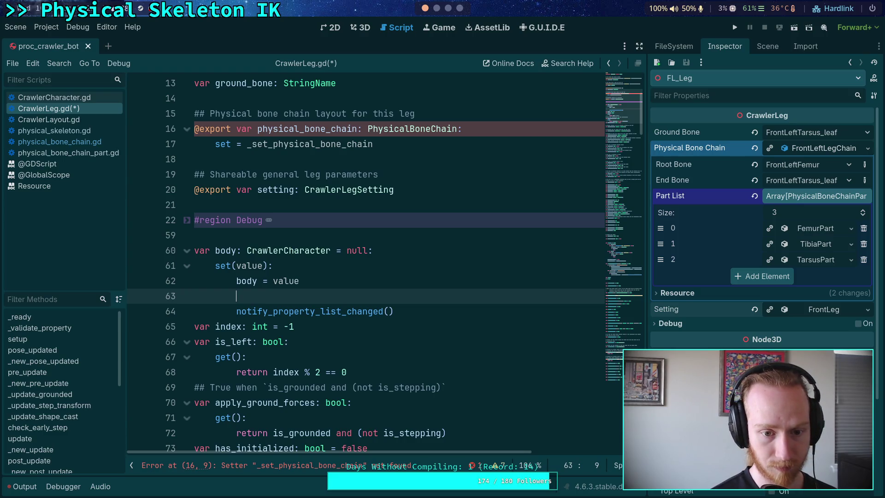
Step: Write a physical_bone_chain self-assignment after body = value with a '# force this to update' comment
type("ph")
key("Return")
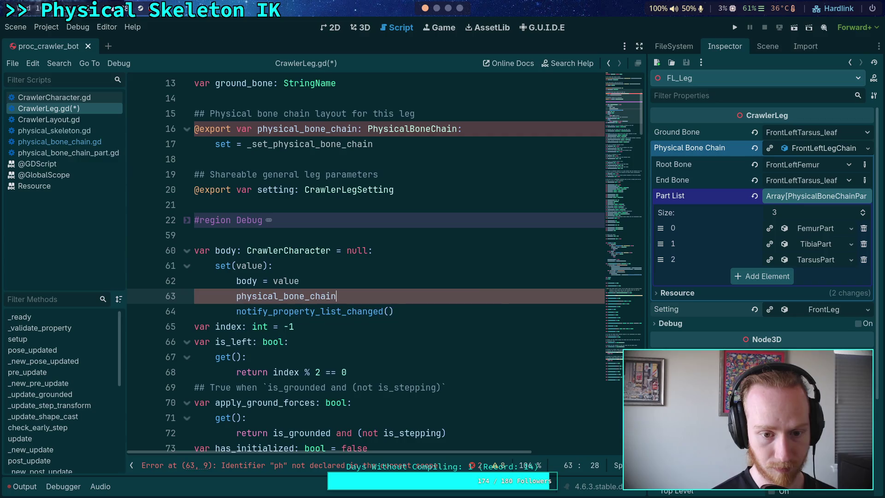
key("BackSpace")
key("BackSpace")
type("= phy")
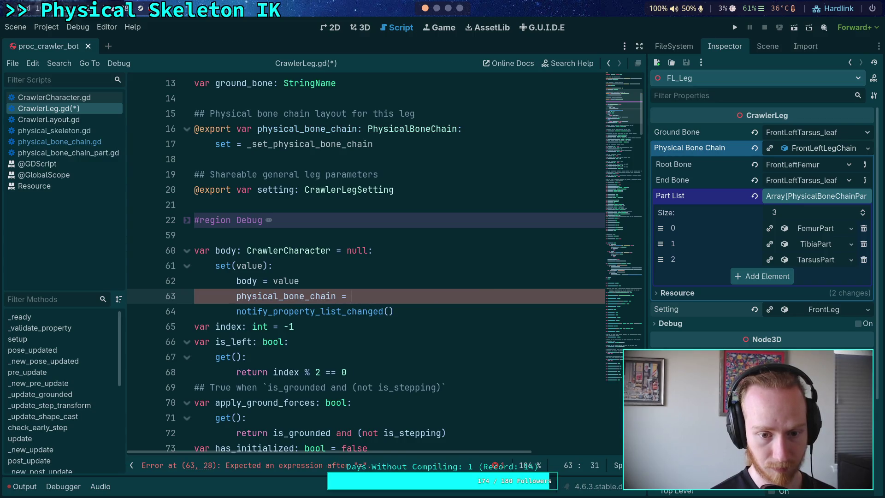
key("Return")
key("Up")
key("Return")
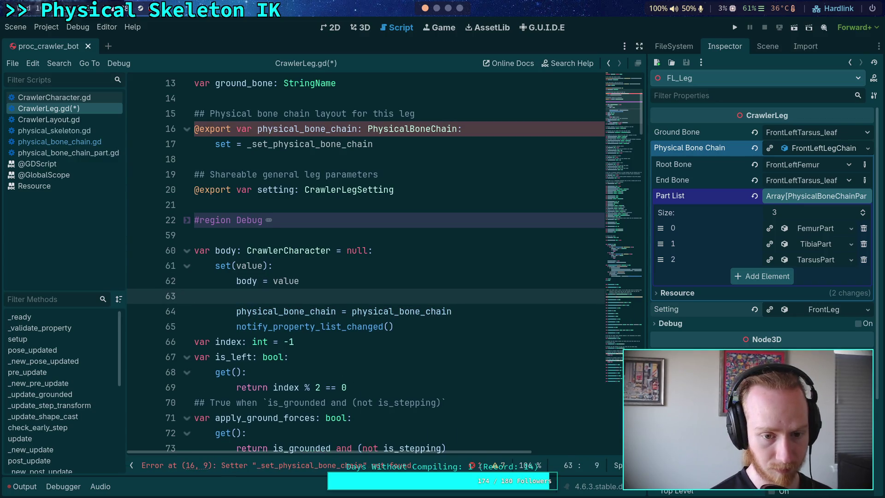
type("# force ")
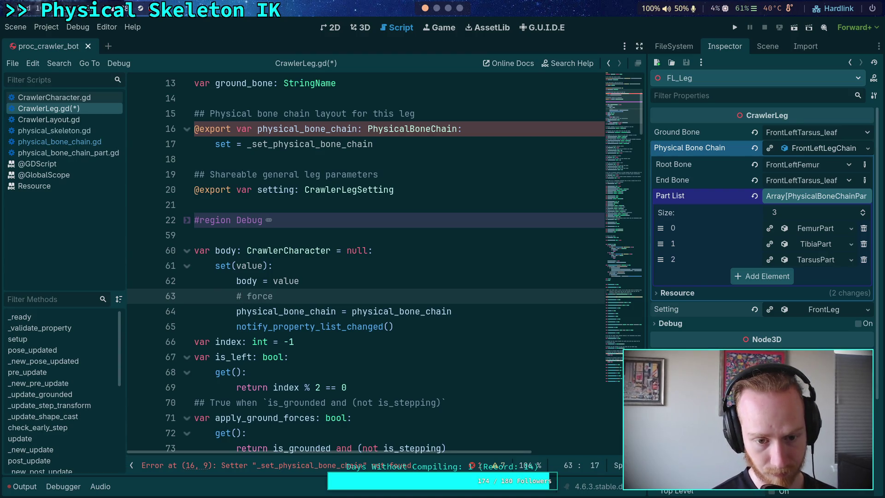
type("this to update")
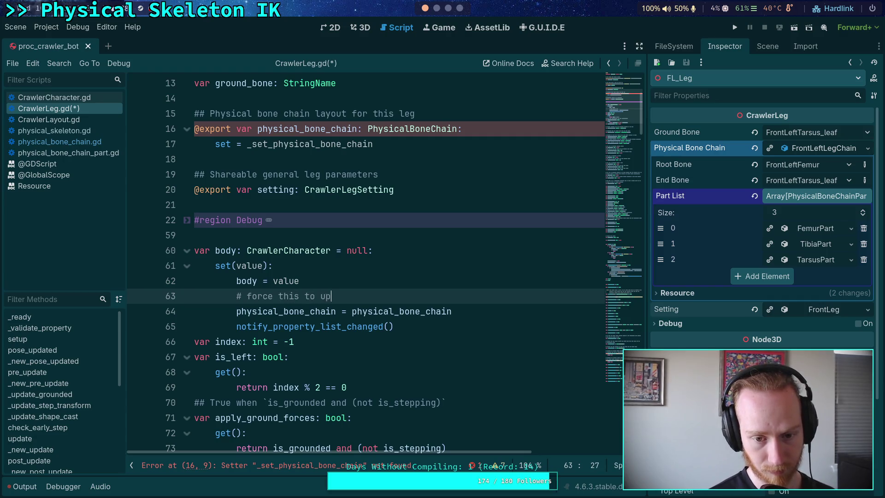
Step: Replace those lines with an update_physical_bone_chain() call in the body setter
mouse_move(452, 311)
left_mouse_down()
mouse_move(444, 301)
mouse_move(459, 283)
left_mouse_up()
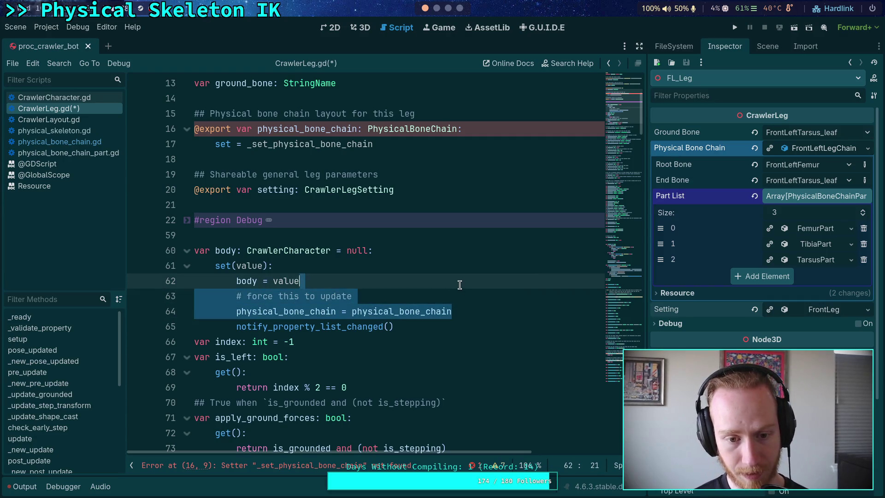
key("BackSpace")
key("Return")
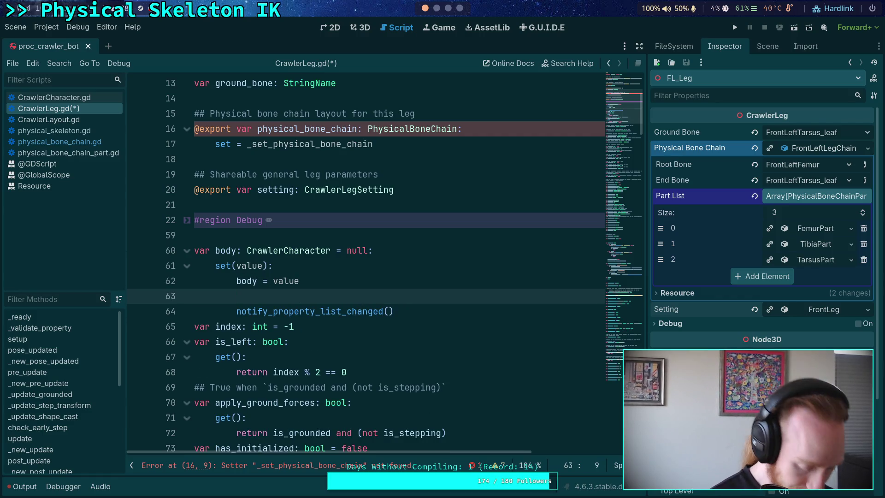
type("connect_")
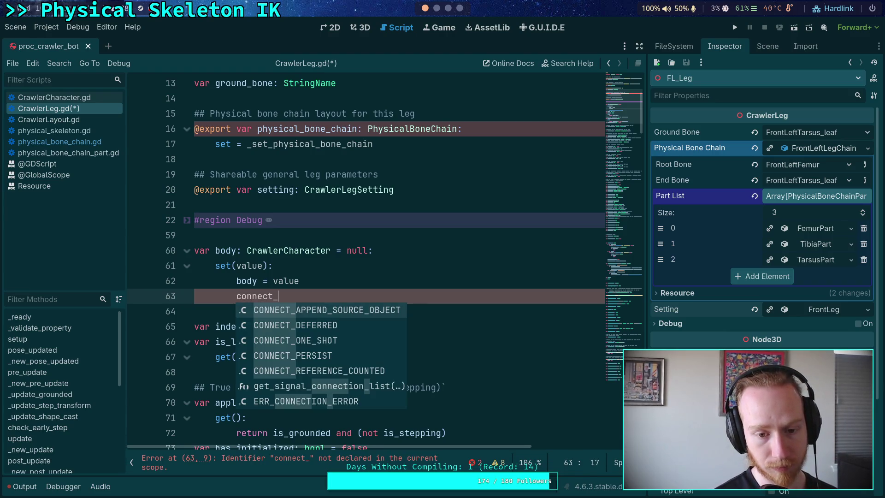
type("physical_bone")
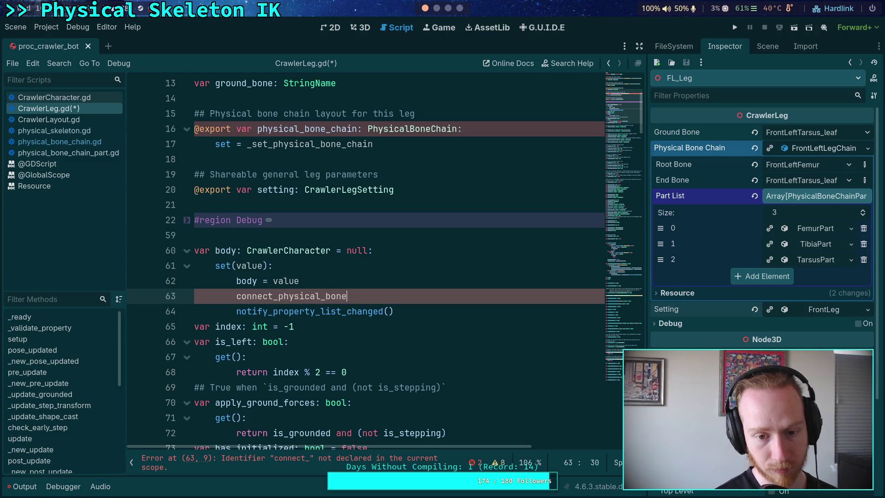
type("_cha")
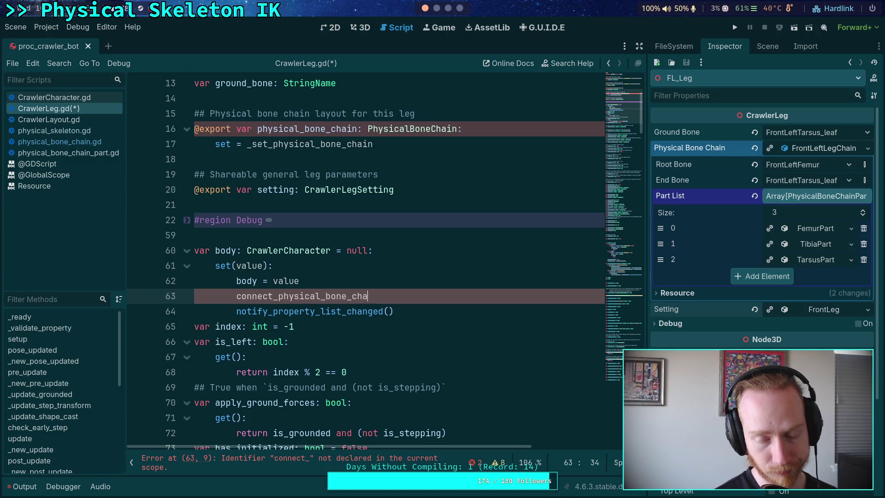
key("BackSpace")
key("BackSpace")
key("BackSpace")
type("update_")
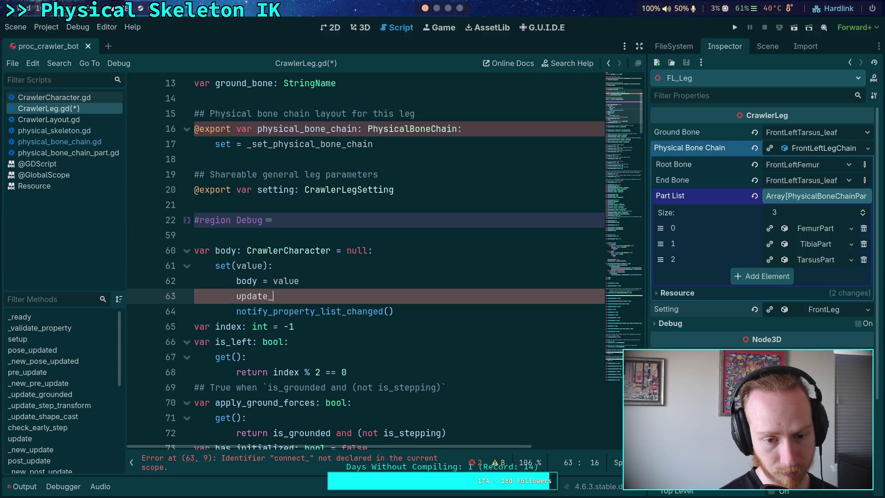
type("physical_bo")
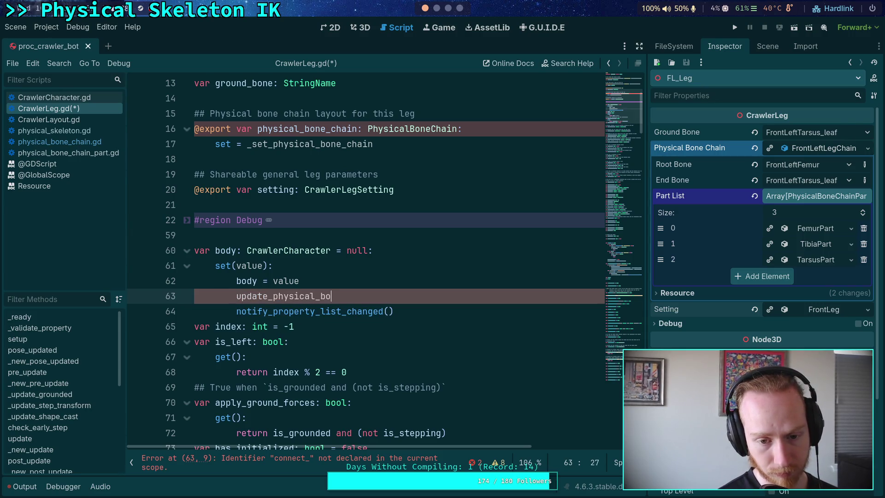
type("ne_chain")
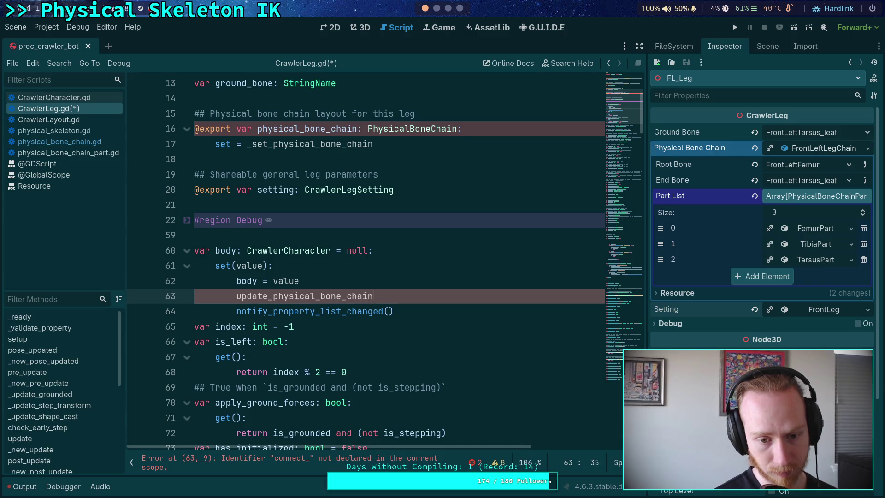
type("()")
left_click(432, 315)
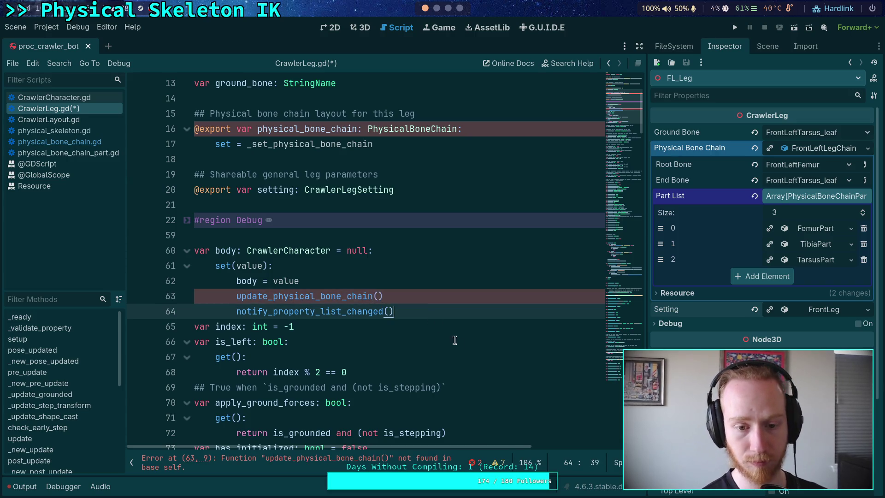
scroll(455, 340, "down", 15)
scroll(622, 144, "down", 3)
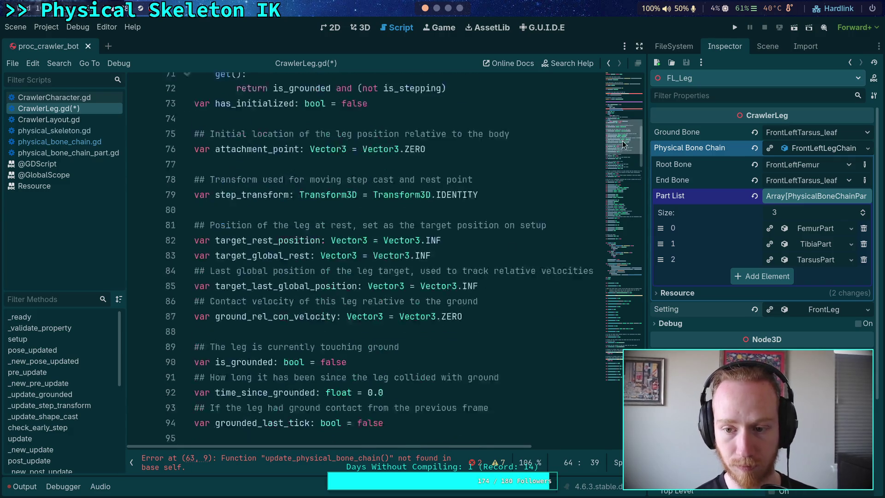
Step: Open blank lines after build_custom_joint near the end of the script
mouse_move(622, 144)
left_mouse_down()
mouse_move(626, 266)
mouse_move(607, 381)
left_mouse_up()
left_click(485, 358)
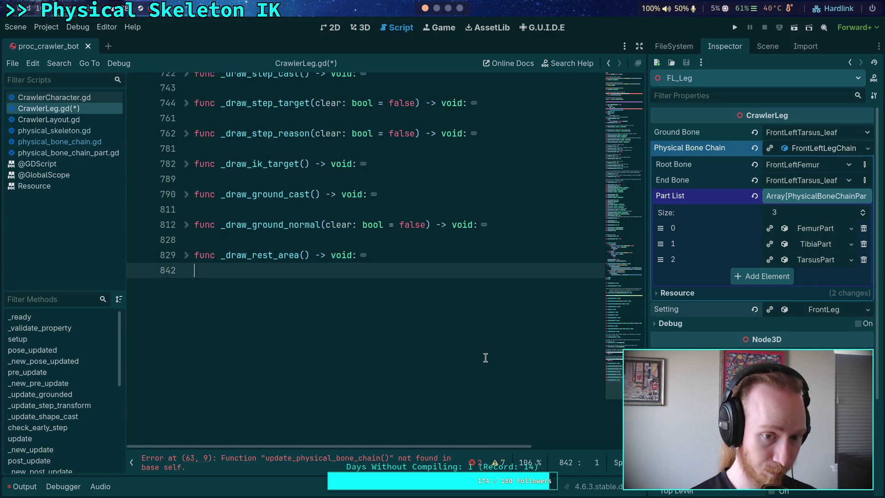
scroll(485, 358, "up", 4)
scroll(268, 243, "up", 1)
left_click(331, 284)
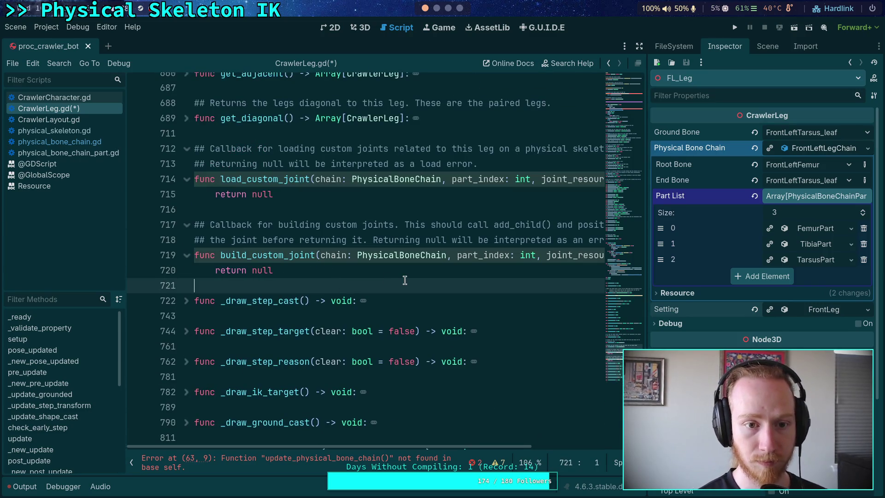
key("Return")
key("Return")
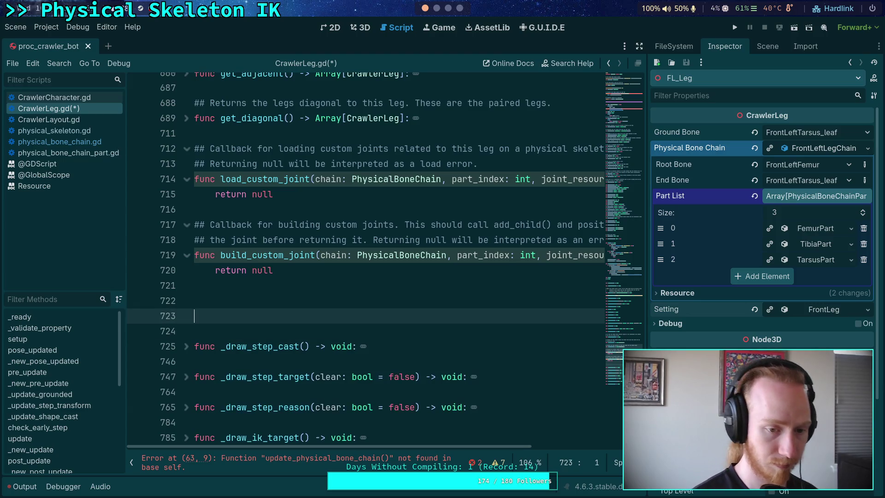
key("Up")
Step: Write func _set_physical_bone_chain(new_chain: PhysicalBoneChain) -> void: and paste the chain-assignment body
type("func _set_physi")
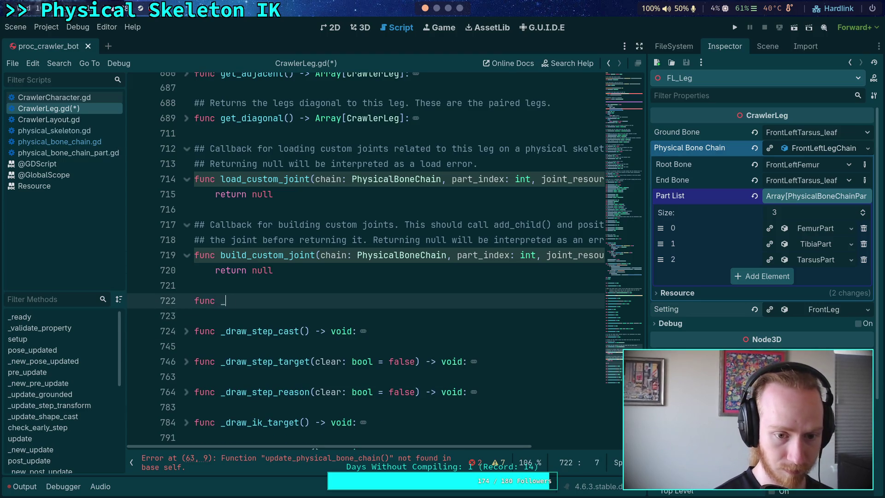
type("cal_bone_chai")
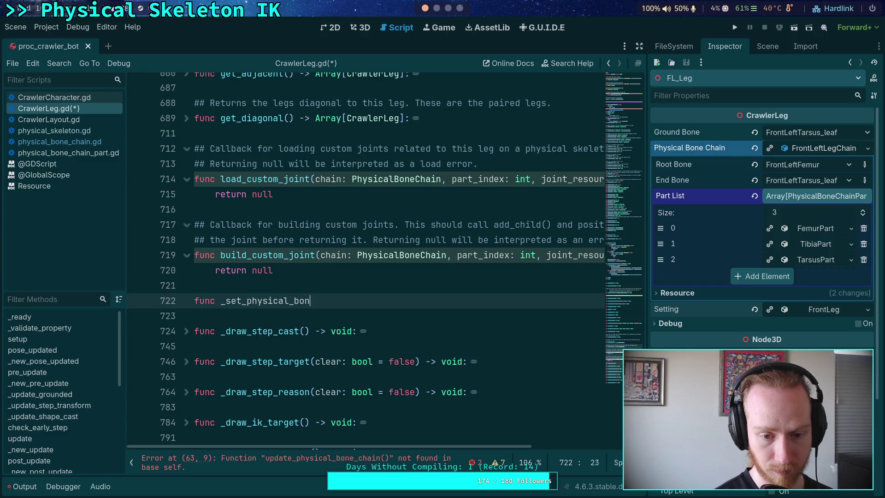
type("n(new_chan")
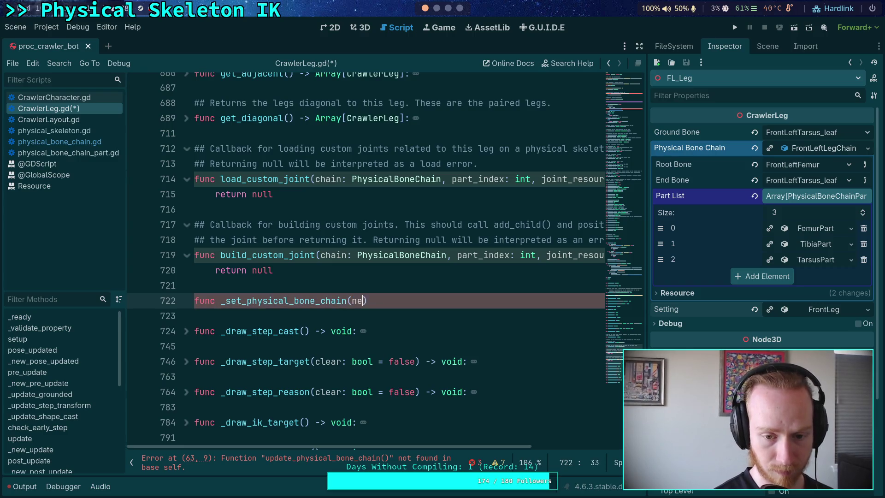
key("BackSpace")
type("in")
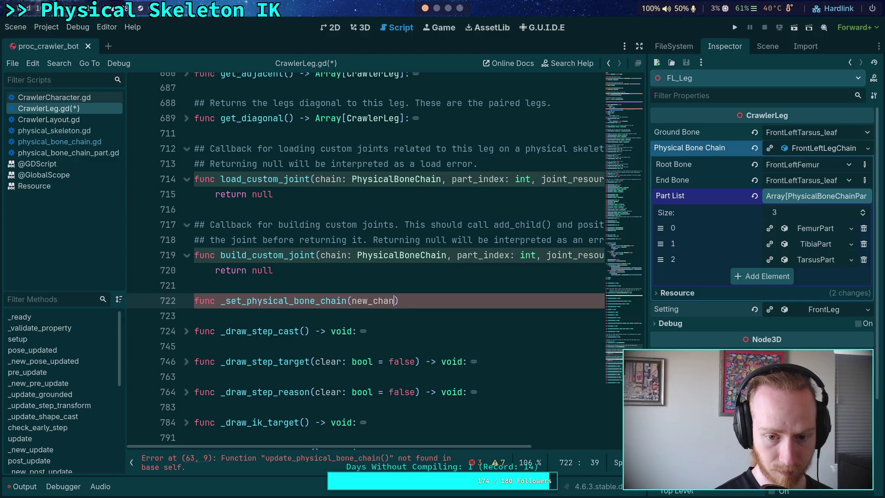
type(": ")
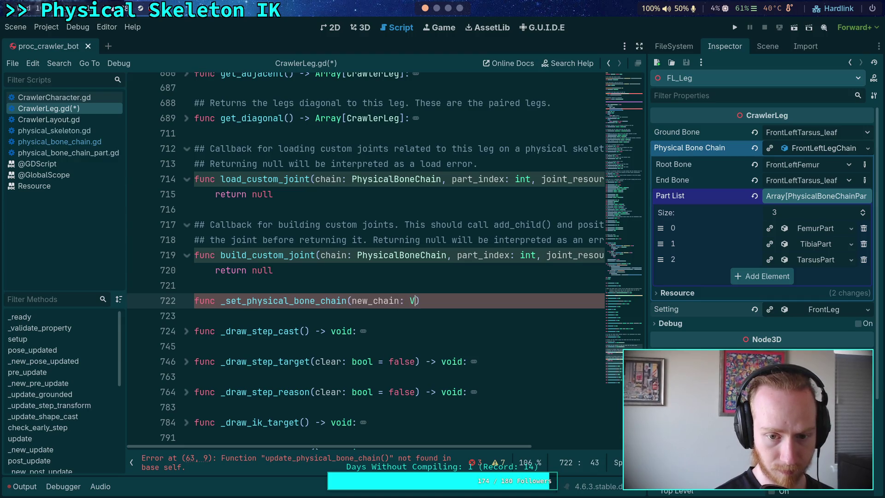
type("Physical")
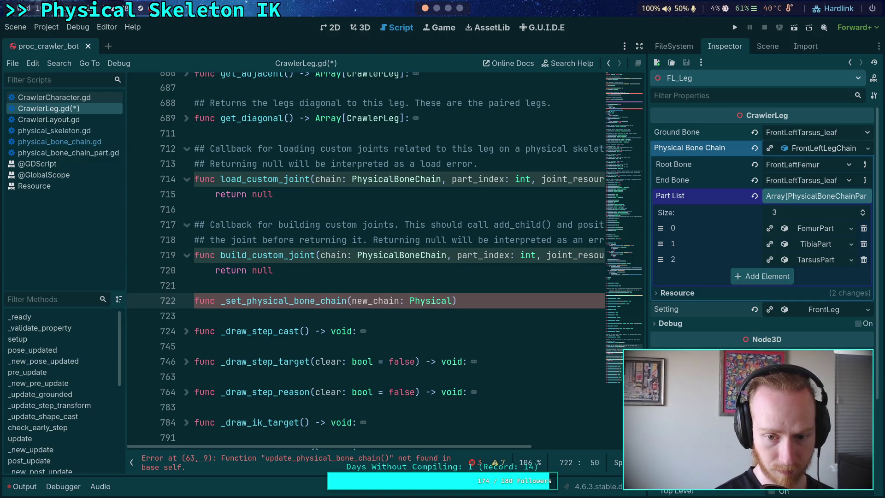
key("Return")
type(") -")
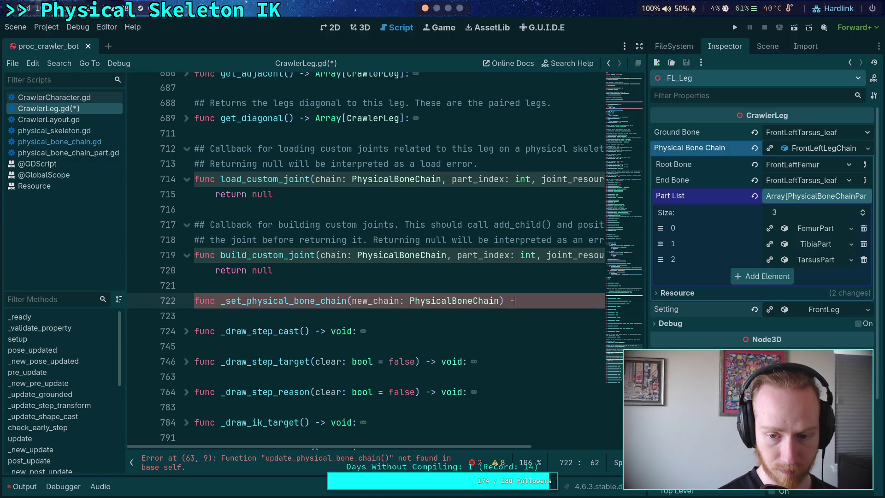
type("> void:")
key("Return")
key("ctrl+v")
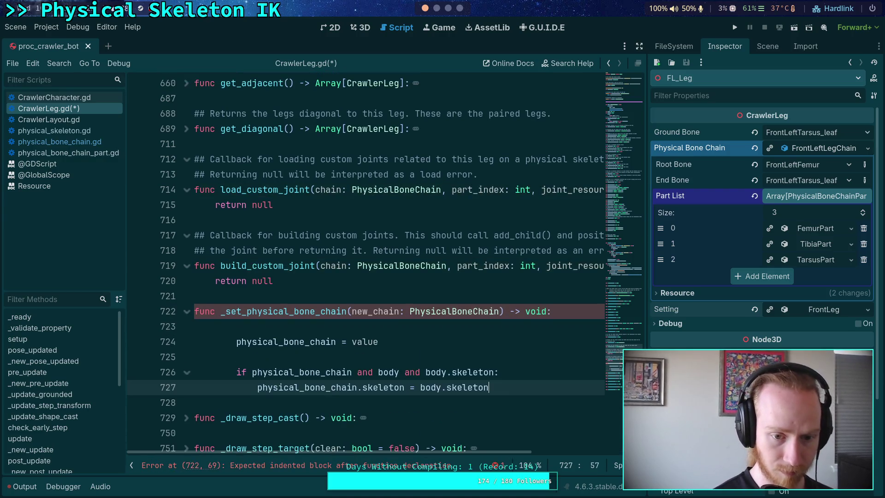
Step: Unindent the pasted setter body and assign new_chain instead of value
left_click_drag(257, 342, 262, 387)
key("shift+Tab")
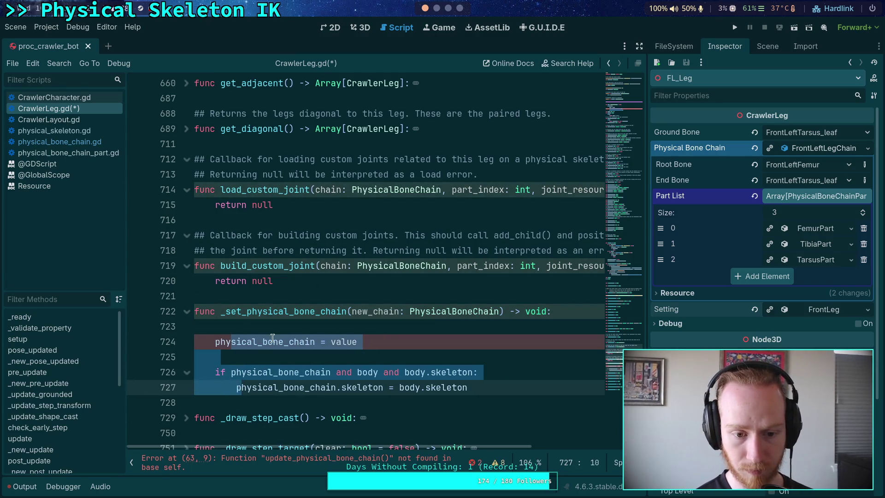
left_click(273, 337)
key("Up")
key("BackSpace")
double_click(344, 327)
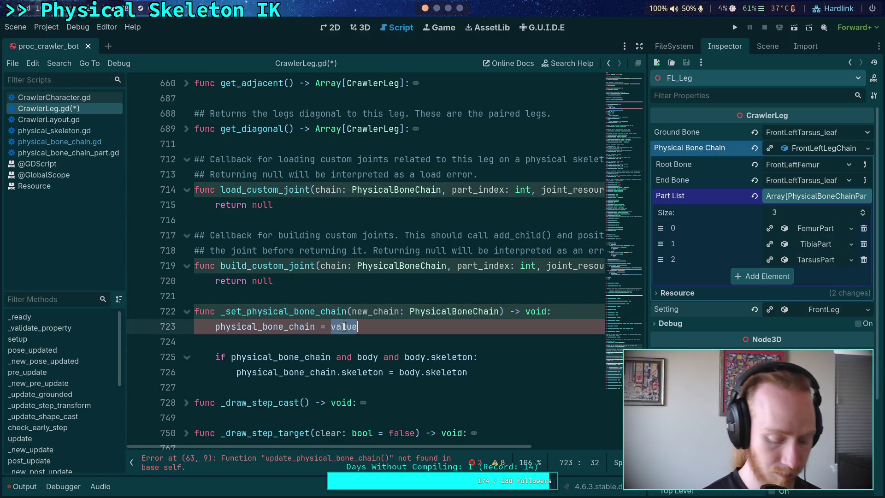
type("new_ch")
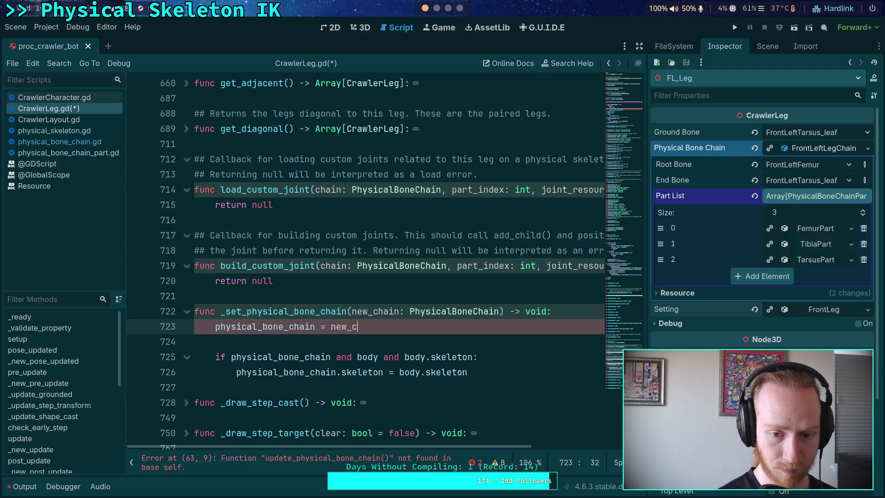
key("Return")
Step: Add an update_physical_bone_chain() call after the new_chain assignment
left_click(346, 342)
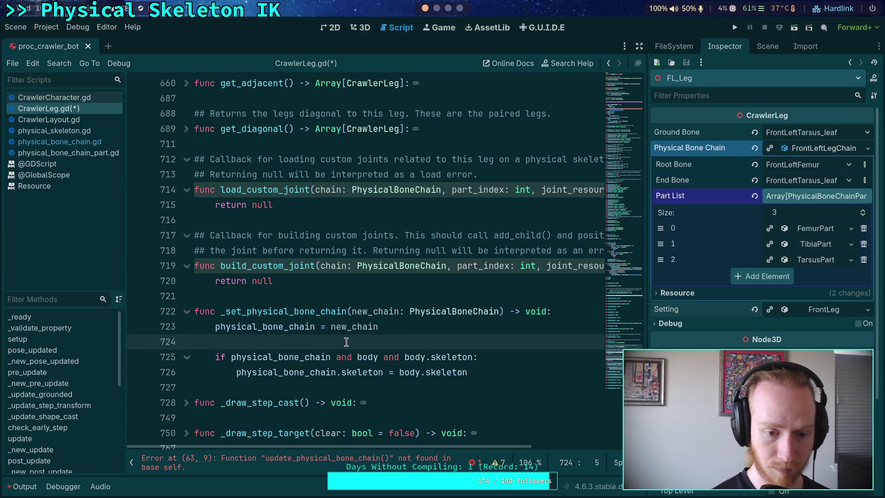
type("updat")
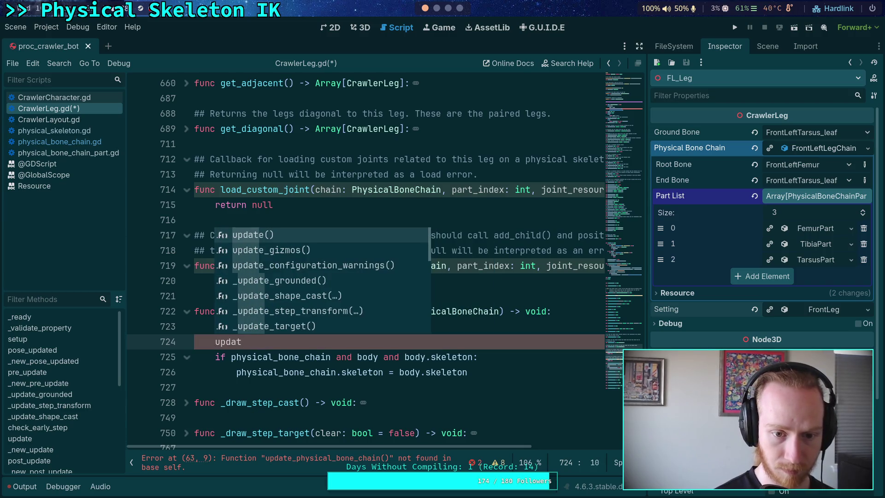
type("e_physical_")
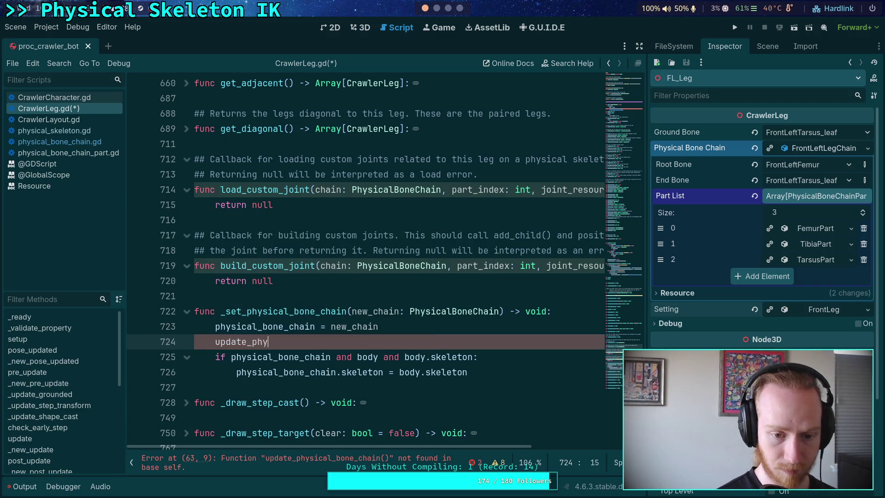
type("bone_hain")
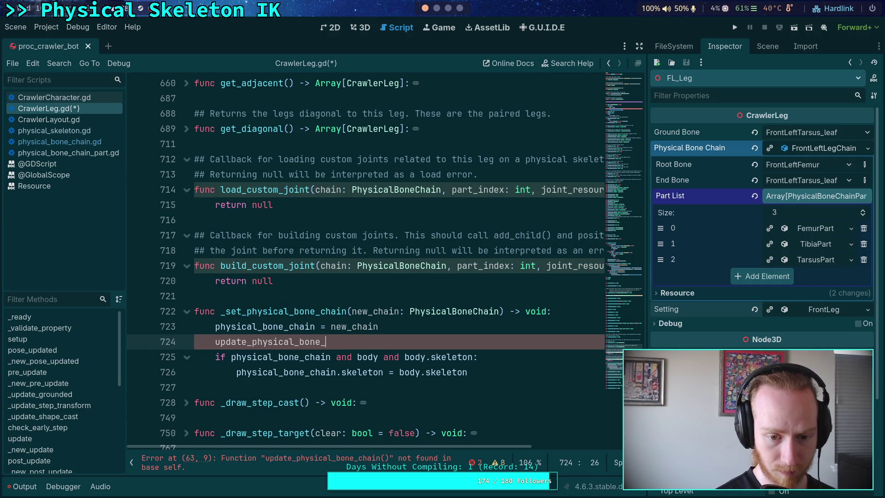
key("BackSpace")
key("BackSpace")
key("BackSpace")
type("chain(")
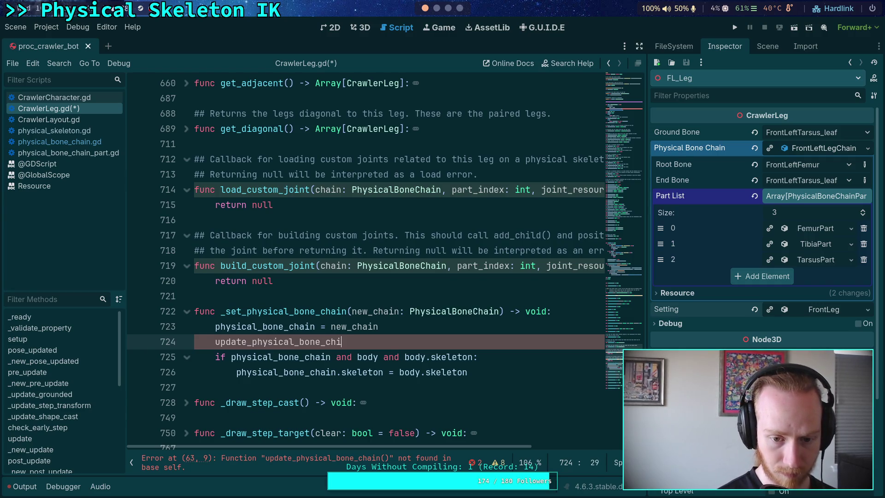
key("End")
Step: Wrap the skeleton assignment code in func update_physical_bone_chain() -> void
key("Return")
key("Return")
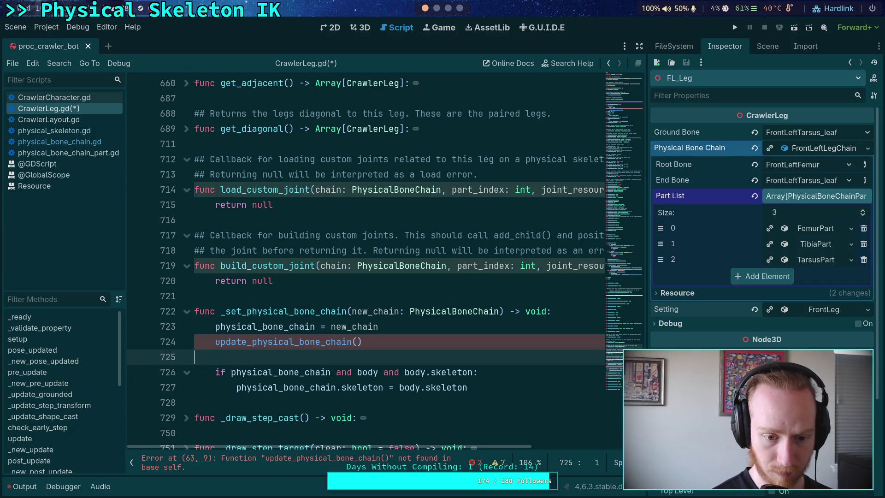
key("BackSpace")
type("fuc")
key("BackSpace")
key("BackSpace")
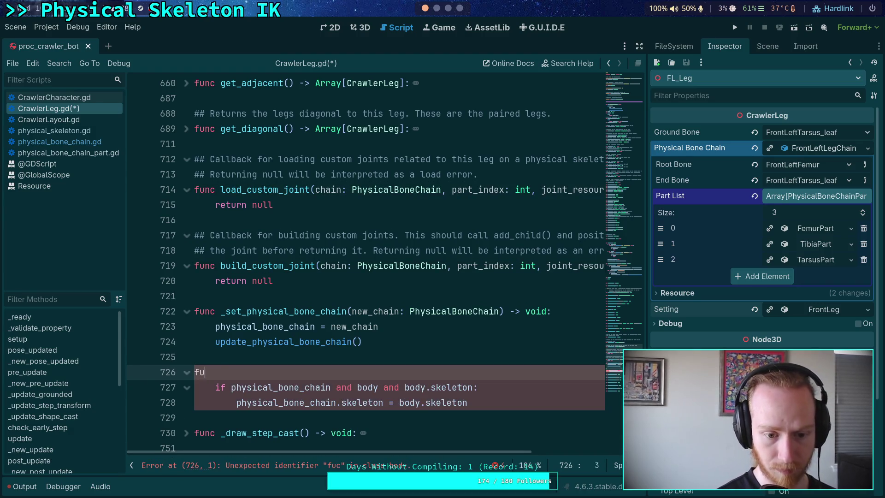
type("nc update_physical_bone")
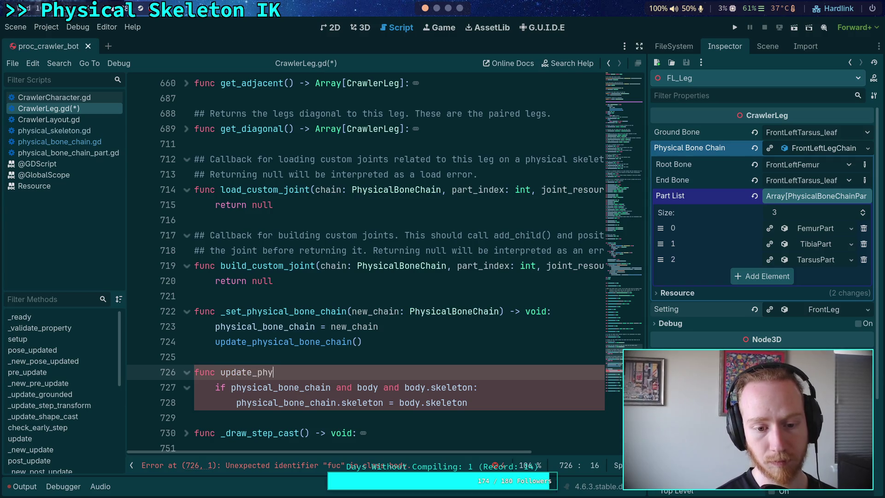
type("_chain() -> ")
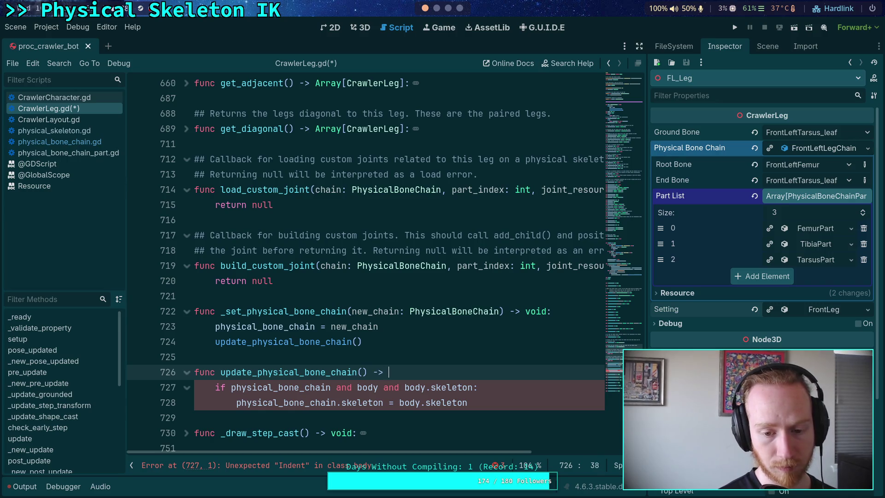
type("void:")
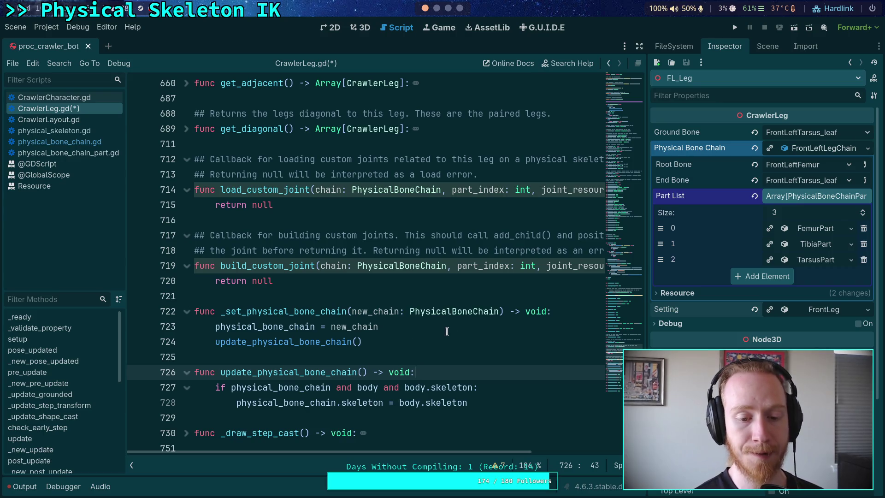
mouse_move(617, 336)
left_mouse_down()
mouse_move(612, 98)
mouse_move(610, 339)
mouse_move(594, 351)
left_mouse_up()
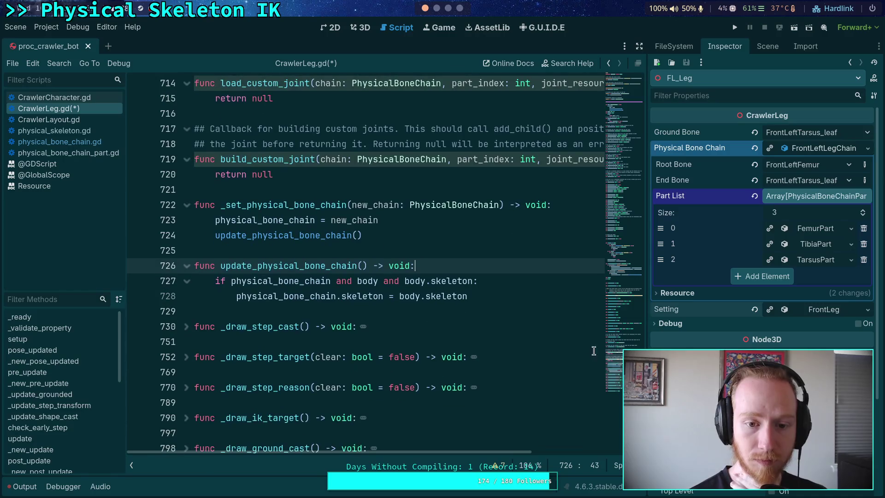
left_click(558, 207)
Step: Open the setter with an is_connected check on physical_bone_chain's changed signal
key("Return")
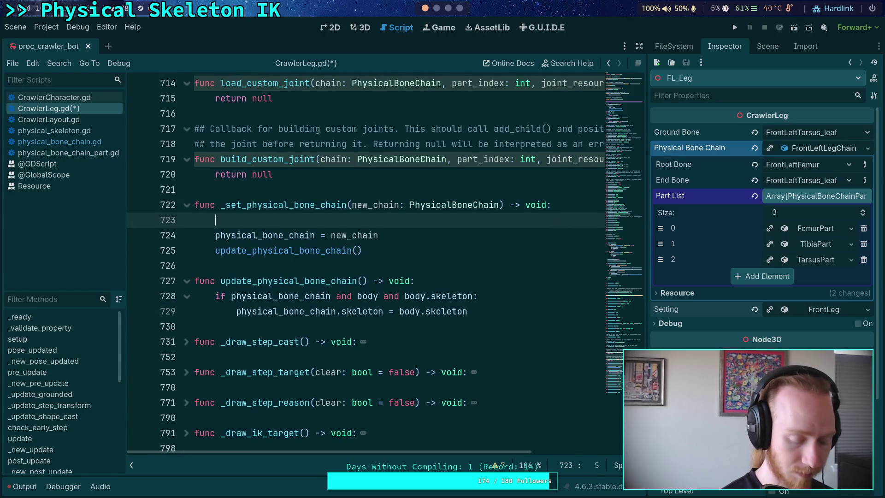
type("if physical_bone_chain")
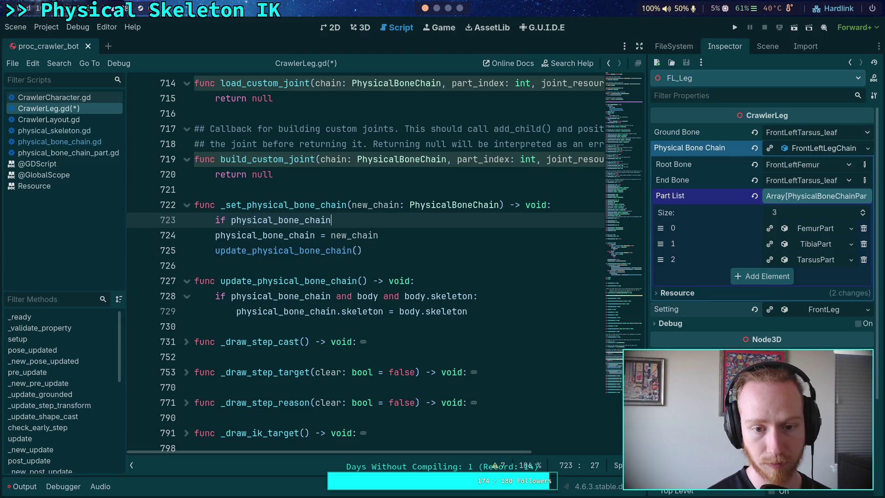
type(" and physical_bone_chain")
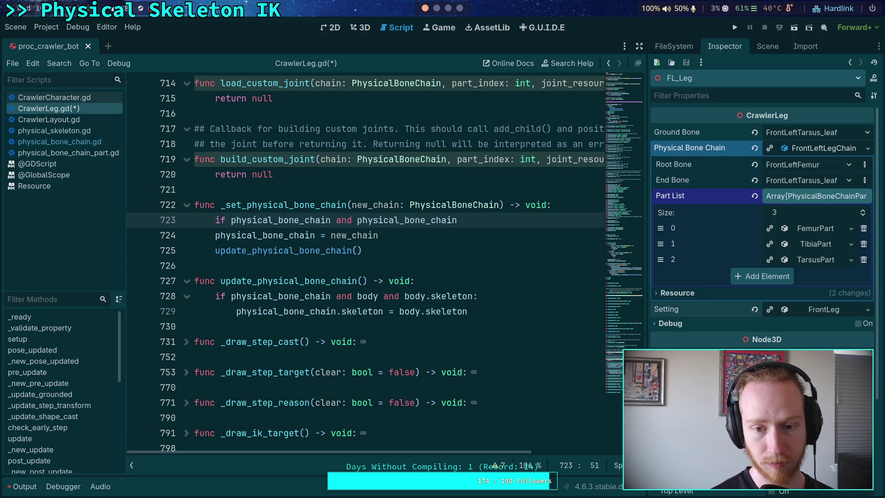
type(".")
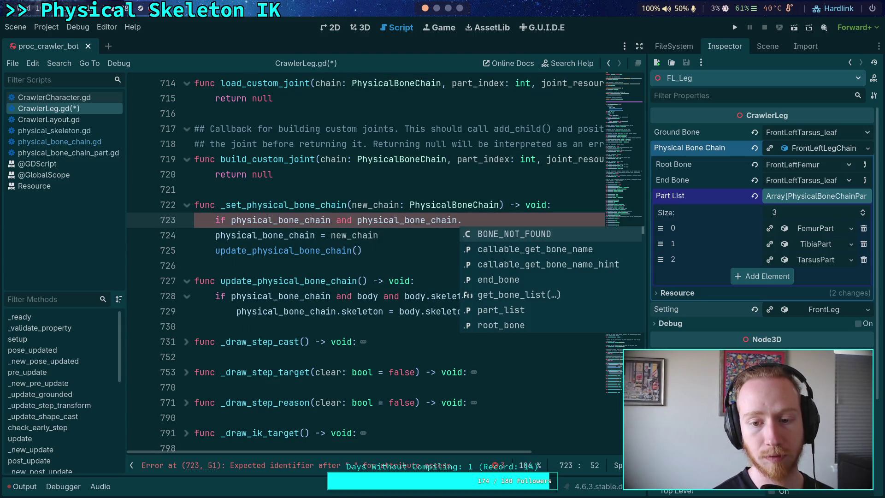
type("changed.is")
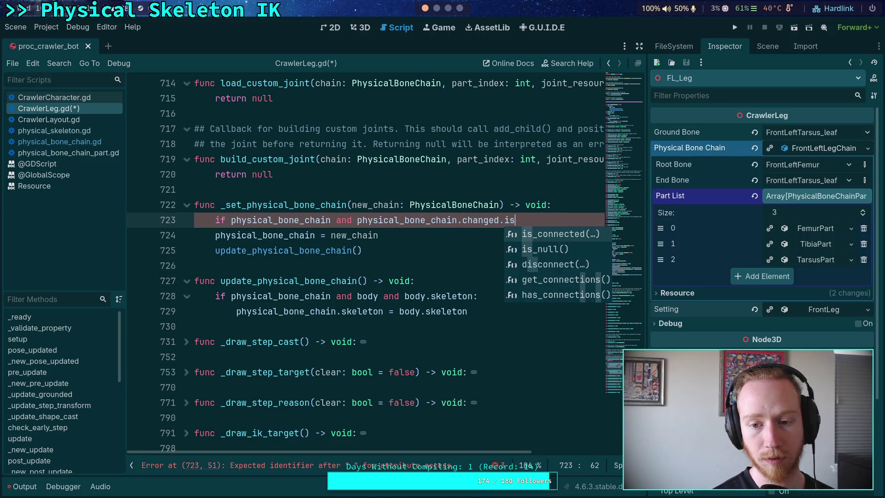
key("Return")
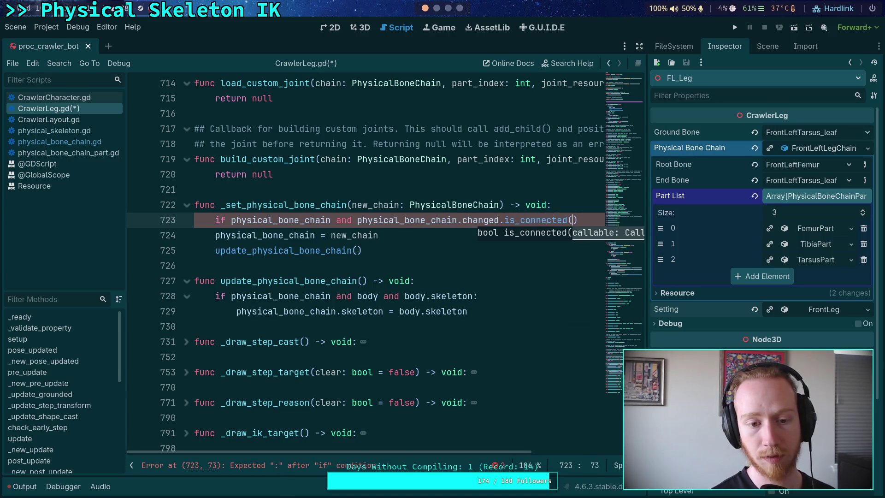
type("upd")
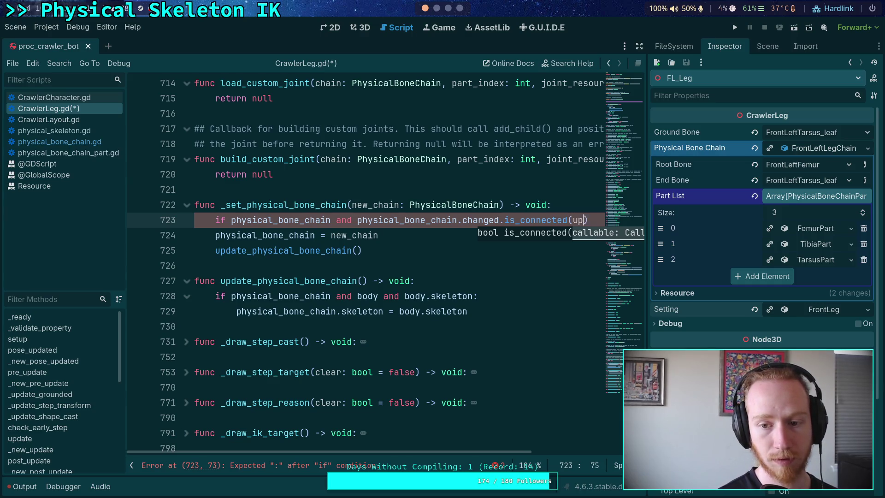
key("Down")
key("Return")
type("):")
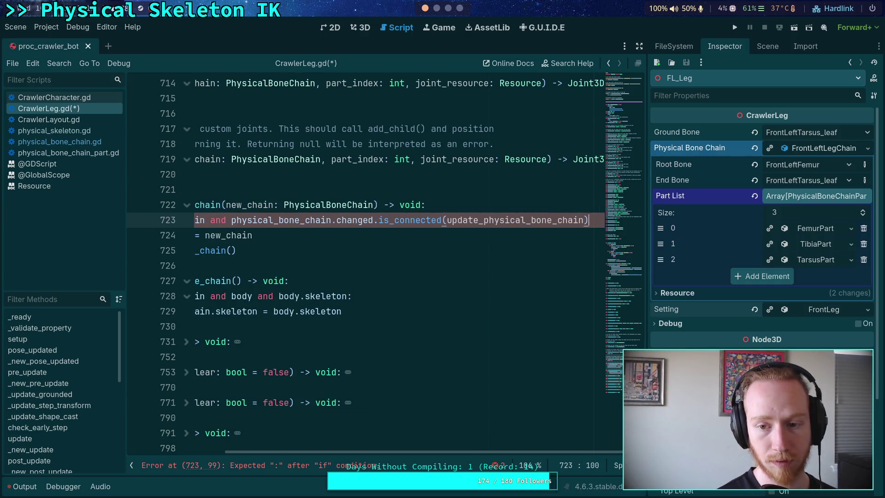
key("Return")
Step: Add physical_bone_chain.changed.disconnect(on_chain_changed) under the check
type("phys")
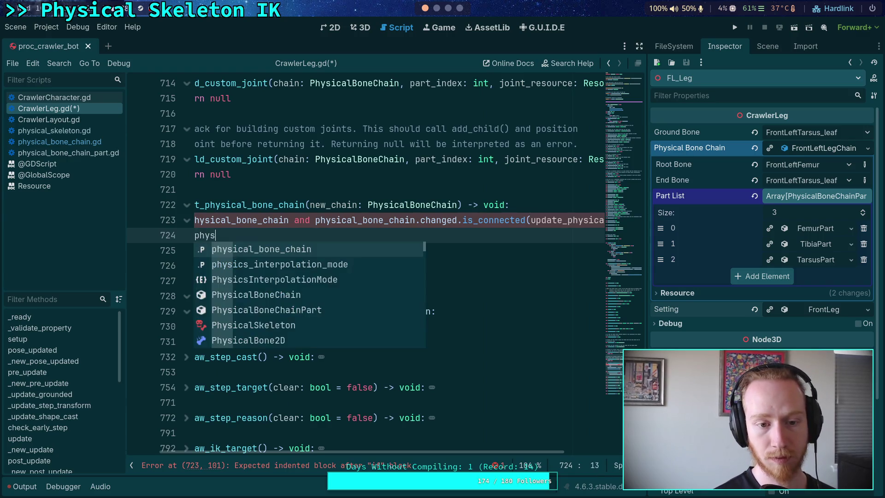
key("Return")
type(".changed.di")
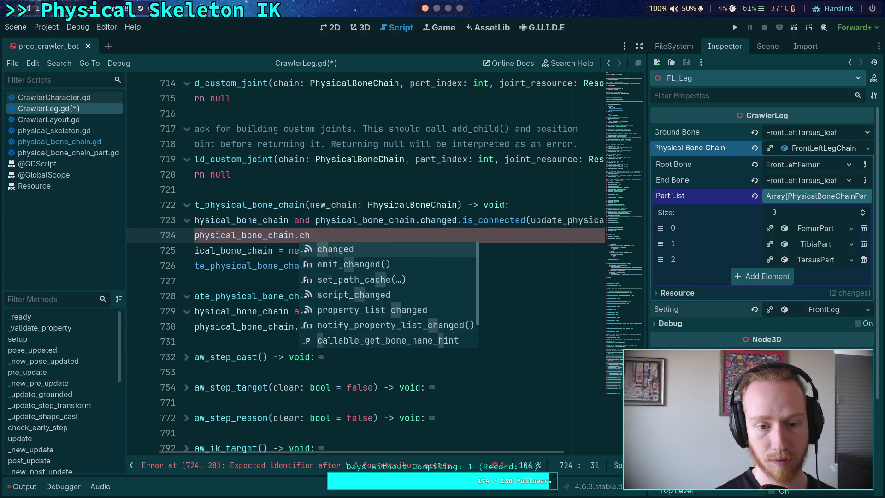
key("Return")
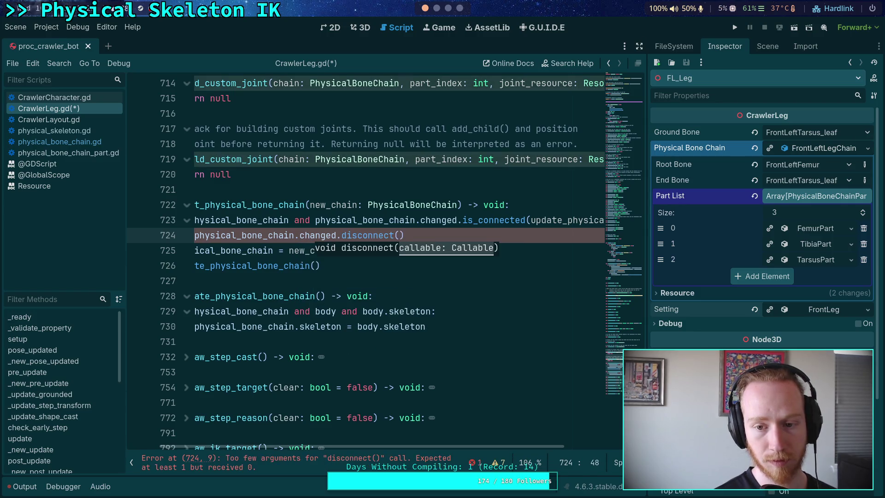
type("pd")
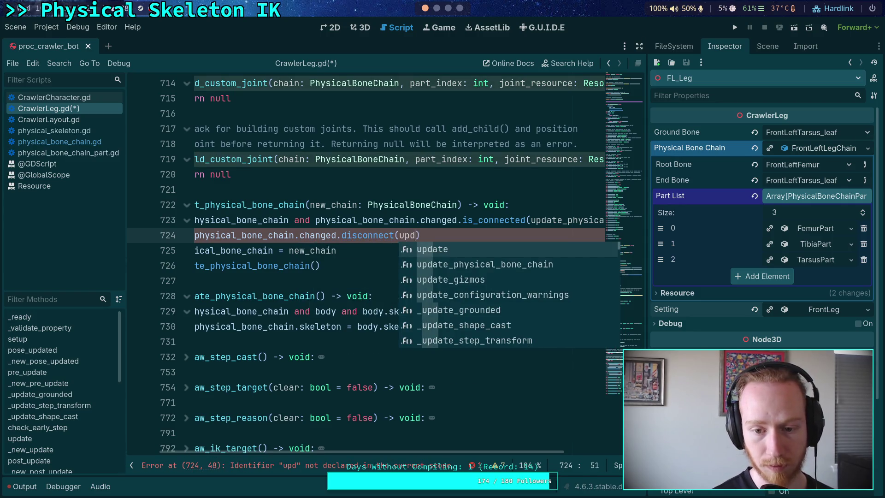
key("BackSpace")
key("BackSpace")
key("BackSpace")
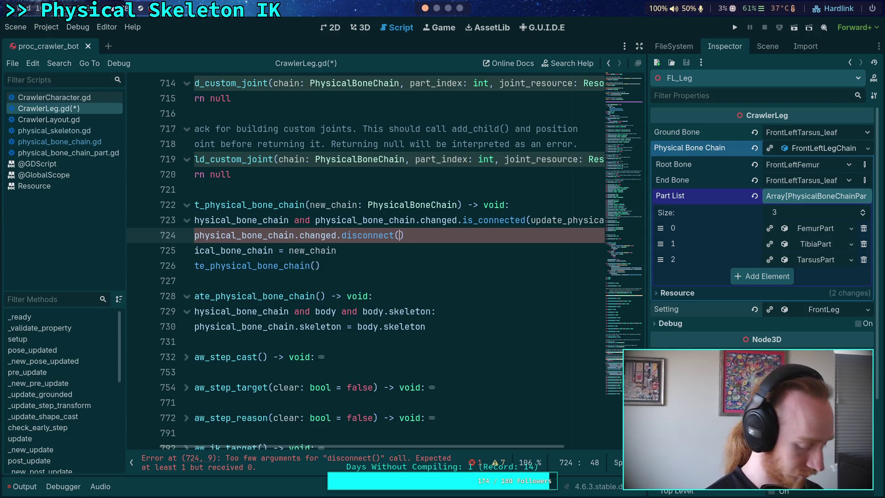
type("on_bone_cha")
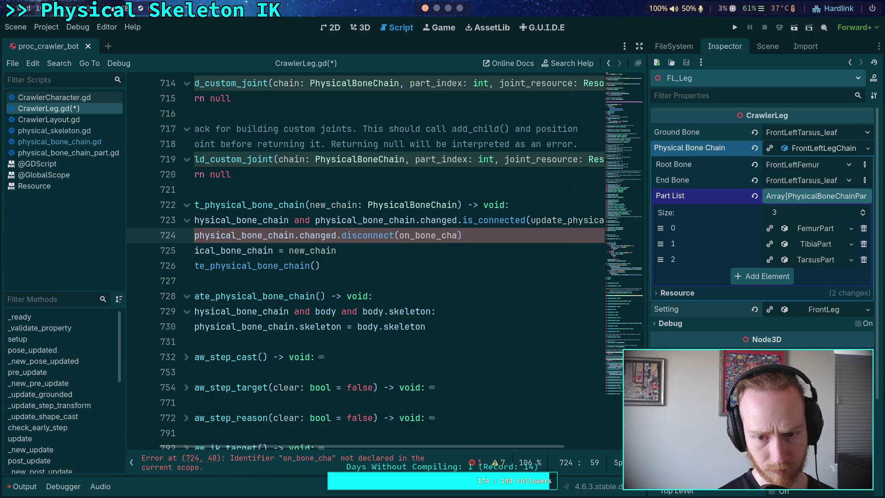
key("BackSpace")
key("BackSpace")
key("BackSpace")
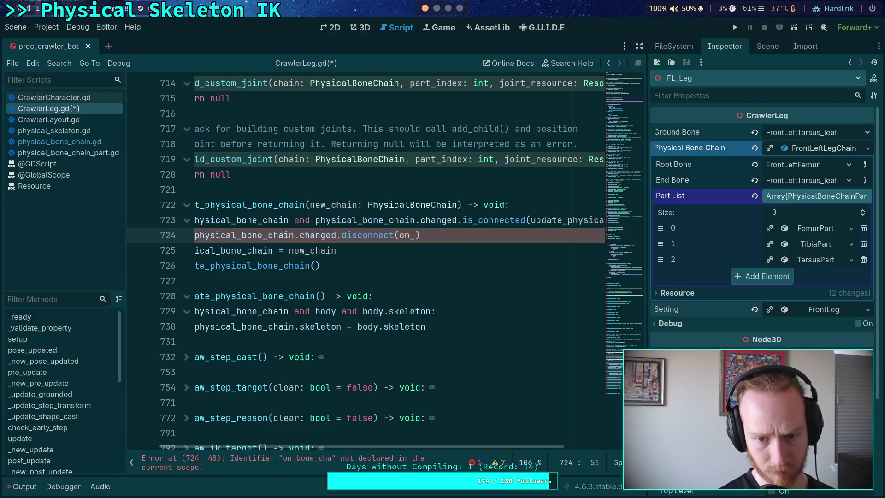
type("chait")
key("BackSpace")
type("n_changed")
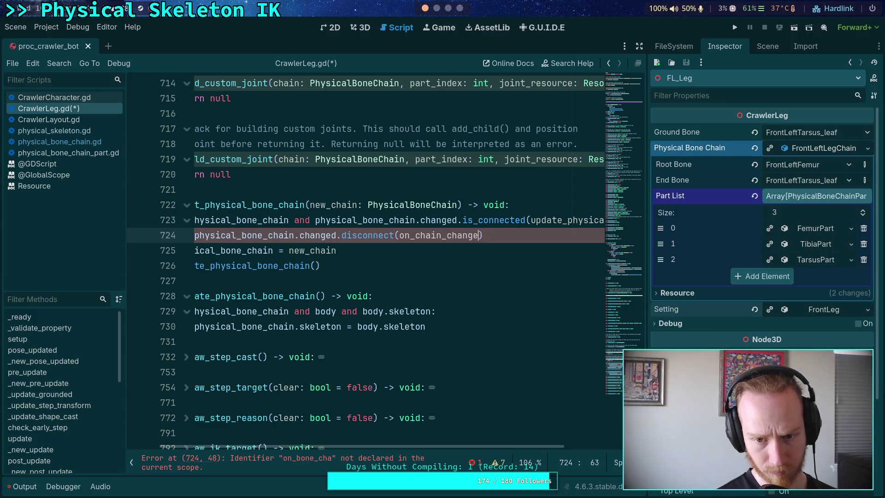
Step: Put on_chain_changed into the is_connected call in place of update_physical_bone_chain
double_click(444, 236)
right_click(446, 236)
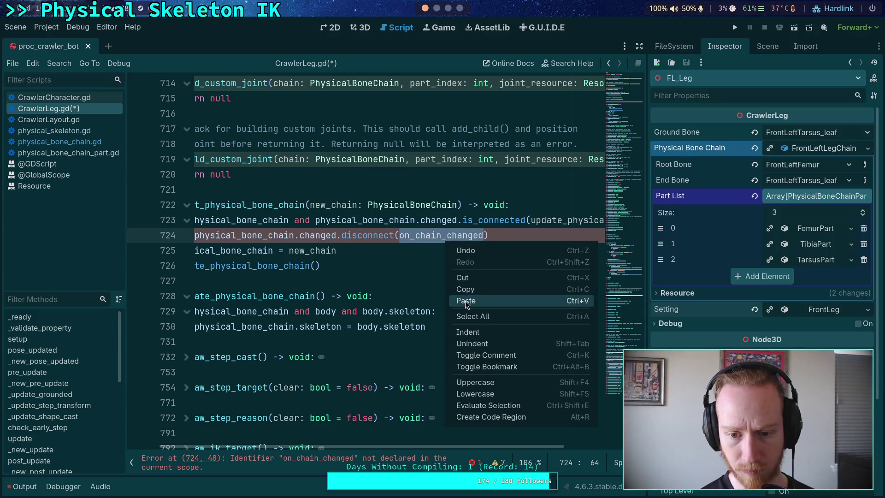
left_click(509, 260)
double_click(562, 222)
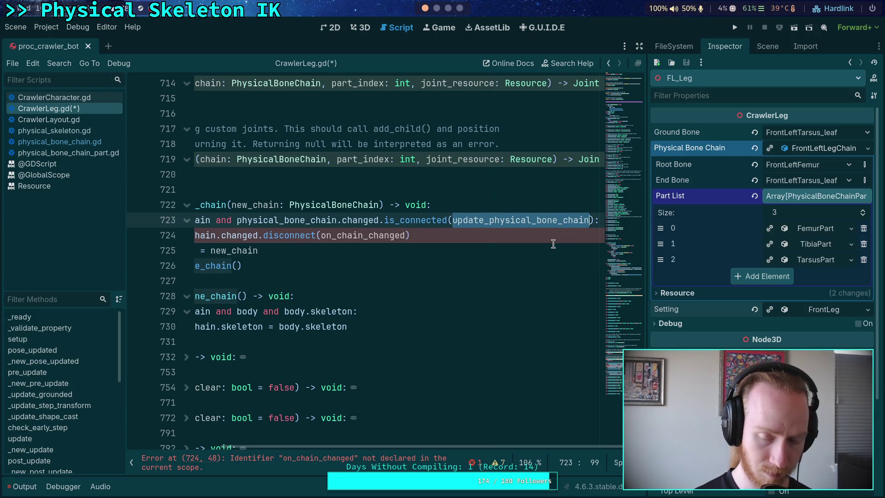
key("ctrl+v")
Step: Rename the function definition and the chain setter's call to on_chain_changed
double_click(276, 297)
key("ctrl+v")
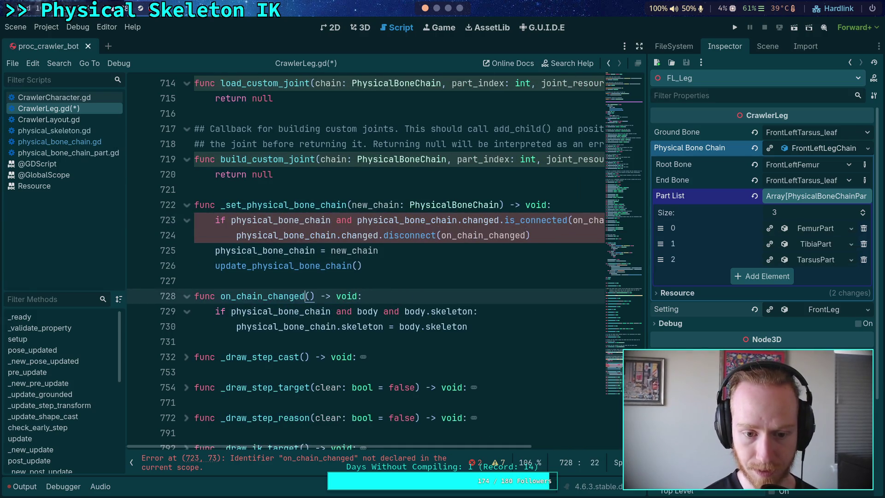
left_click(308, 266)
double_click(308, 267)
key("ctrl+v")
Step: Replace the body setter's call with on_chain_changed as well
left_click(621, 129)
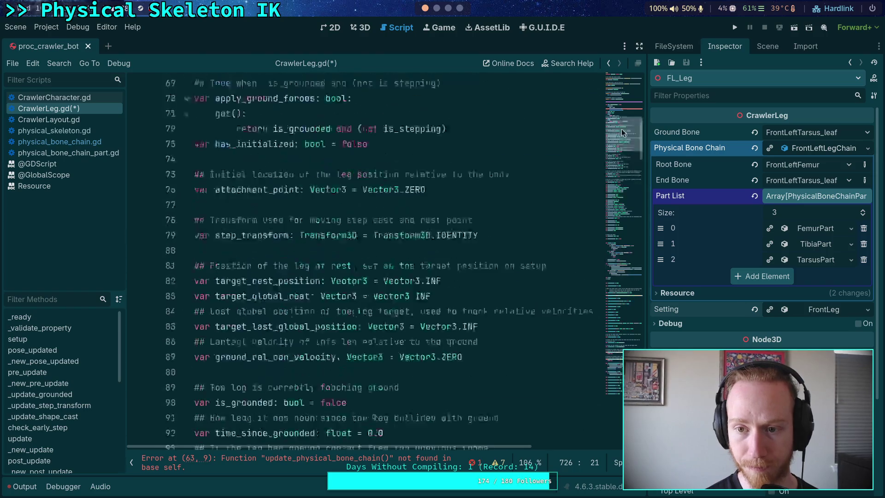
double_click(276, 159)
key("ctrl+v")
scroll(475, 235, "up", 1)
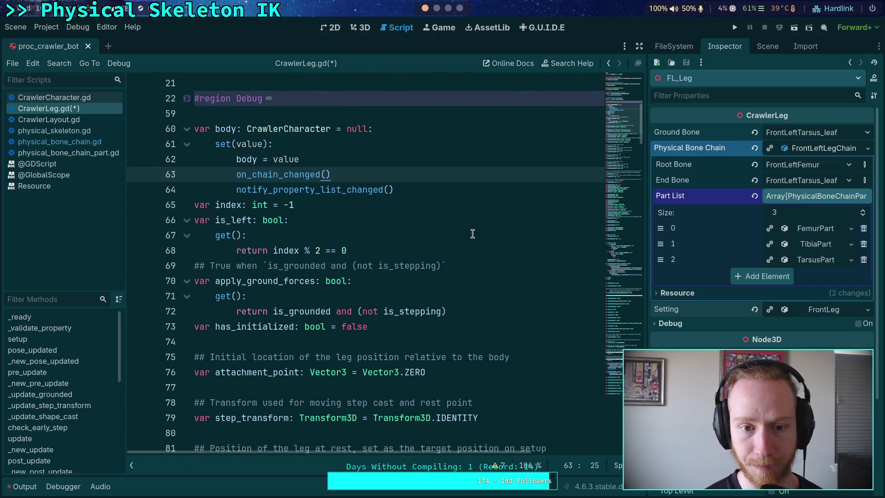
scroll(474, 235, "down", 2)
scroll(475, 235, "up", 5)
scroll(474, 235, "down", 2)
scroll(474, 235, "down", 3)
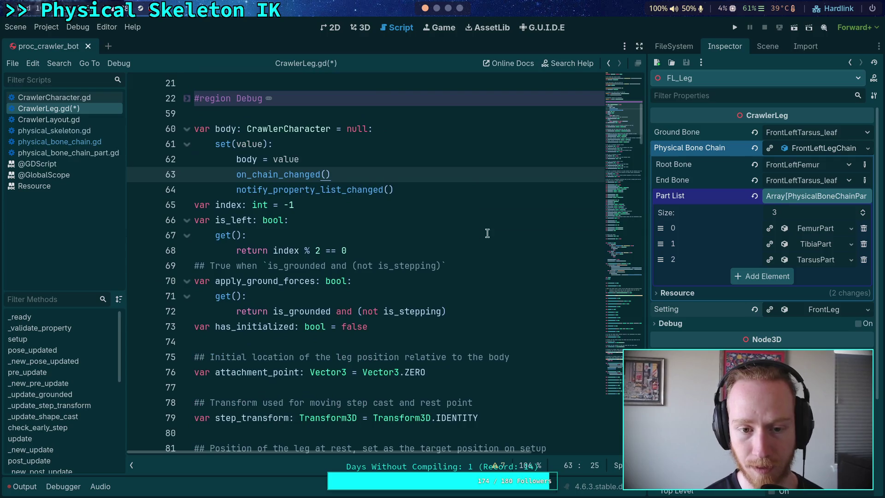
mouse_move(614, 130)
left_mouse_down()
mouse_move(617, 344)
mouse_move(633, 311)
mouse_move(620, 359)
left_mouse_up()
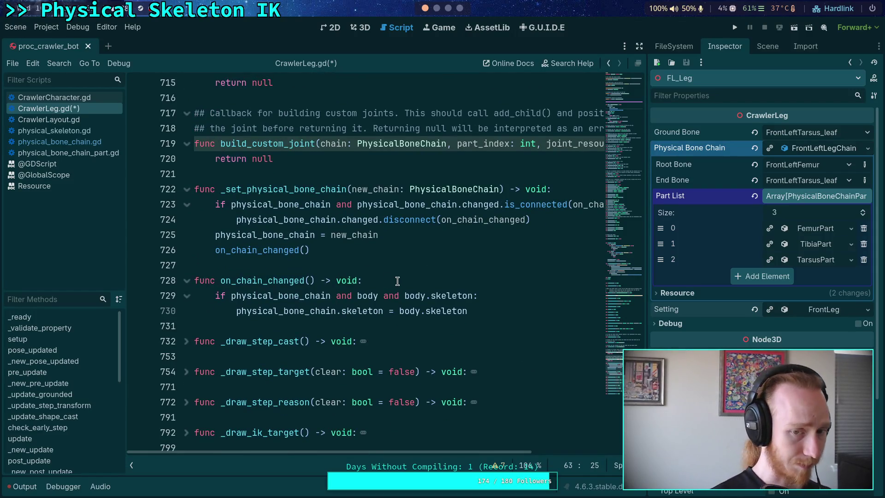
Step: Split the condition into if physical_bone_chain: with a nested if body and body.skeleton:
left_click(467, 278)
left_click(333, 295)
type(":")
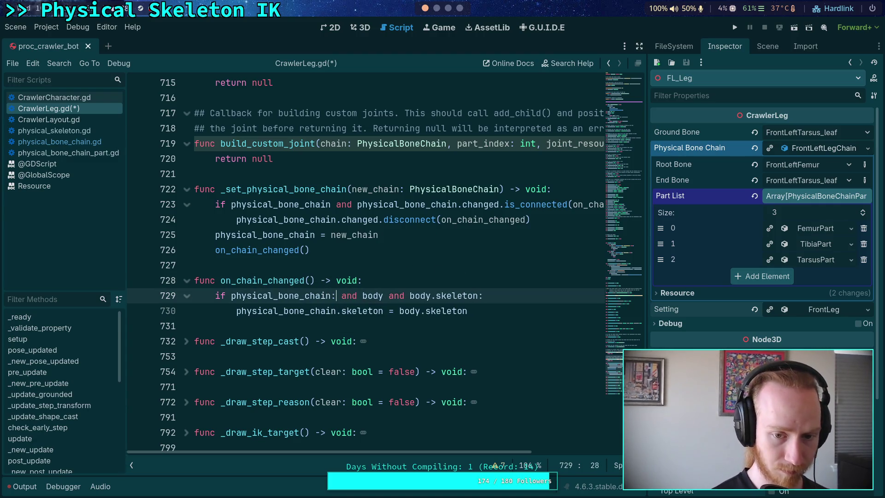
key("Return")
left_click_drag(470, 324, 472, 298)
left_click(471, 298)
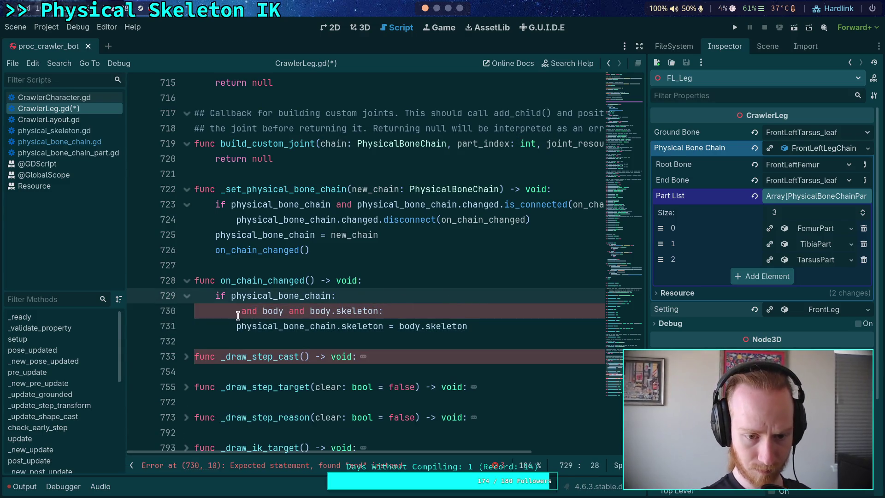
left_click_drag(237, 311, 258, 312)
type("if")
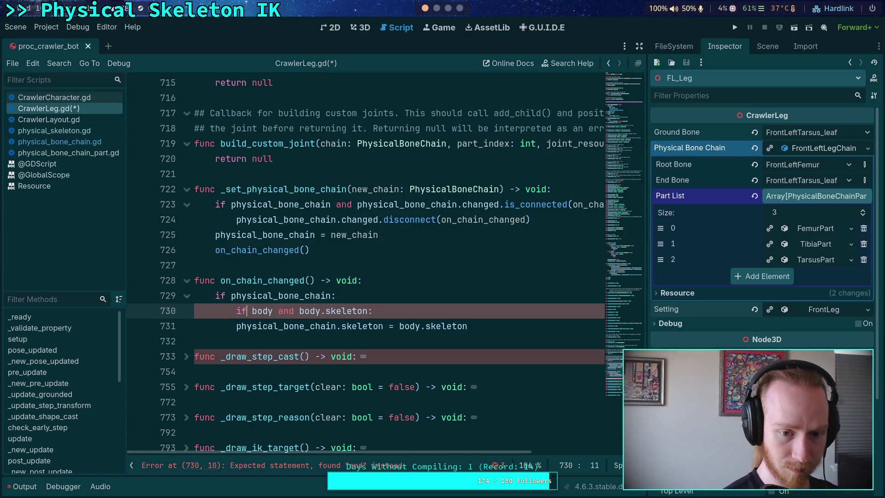
key("Escape")
left_click(240, 325)
key("Tab")
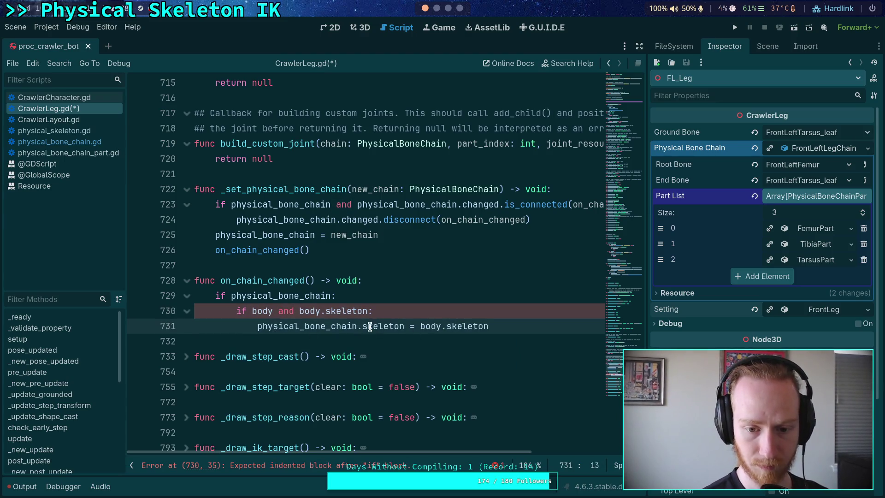
Step: Replace the skeleton assignment with a callable_get_bone_name line, then select _validate_property's two assignments
left_click_drag(352, 325, 504, 324)
key("BackSpace")
type(".ca")
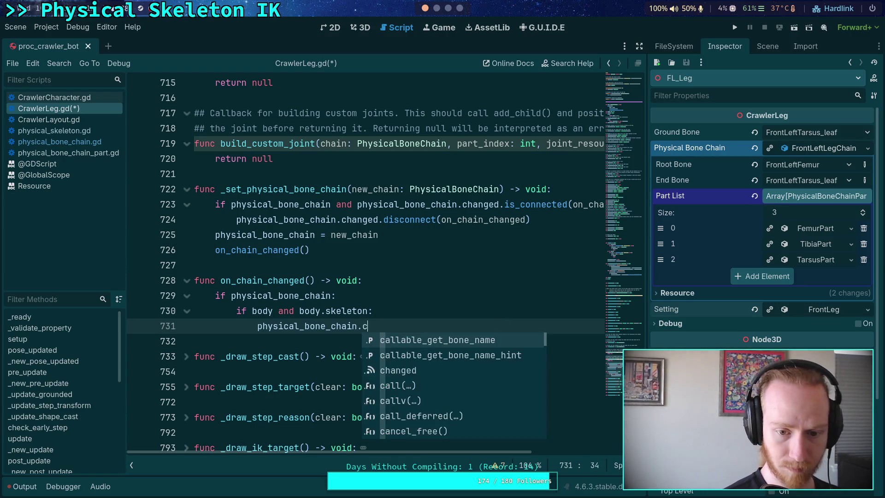
key("Return")
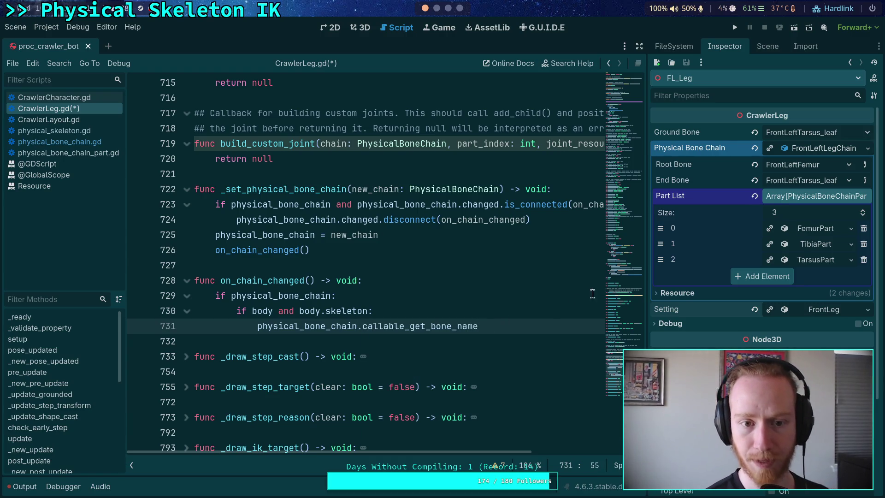
scroll(592, 294, "up", 20)
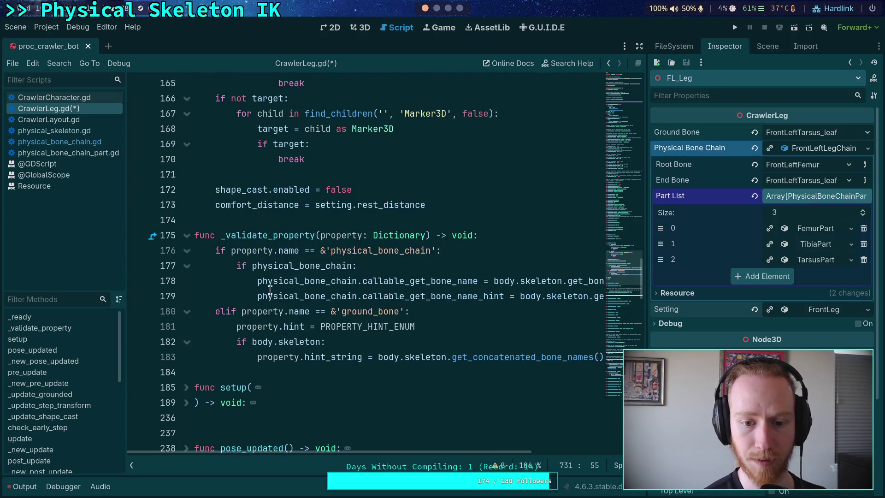
left_click_drag(257, 282, 195, 308)
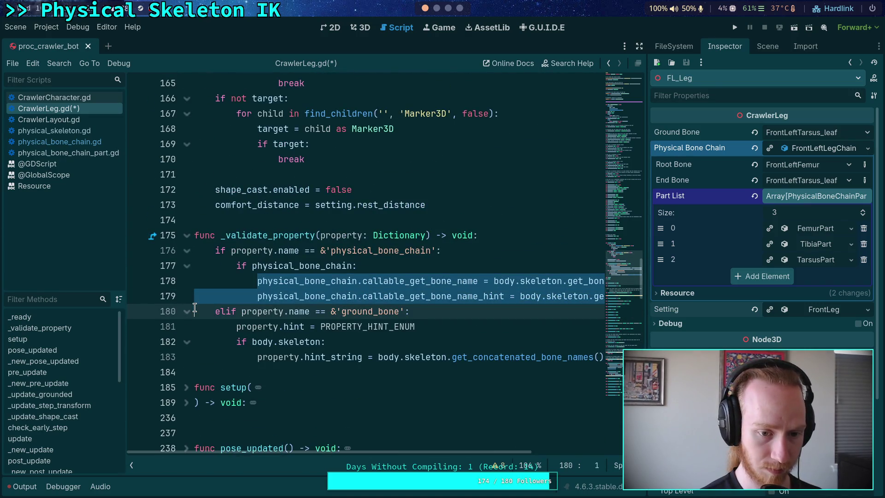
Step: Cut the two callable_get_bone_name assignments from _validate_property and tidy the emptied branch
key("BackSpace")
key("BackSpace")
key("BackSpace")
key("BackSpace")
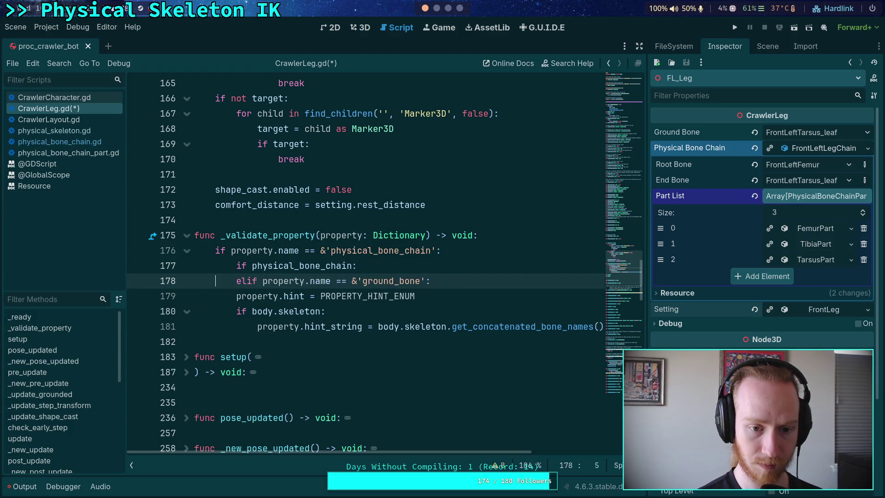
left_click_drag(226, 281, 216, 257)
key("BackSpace")
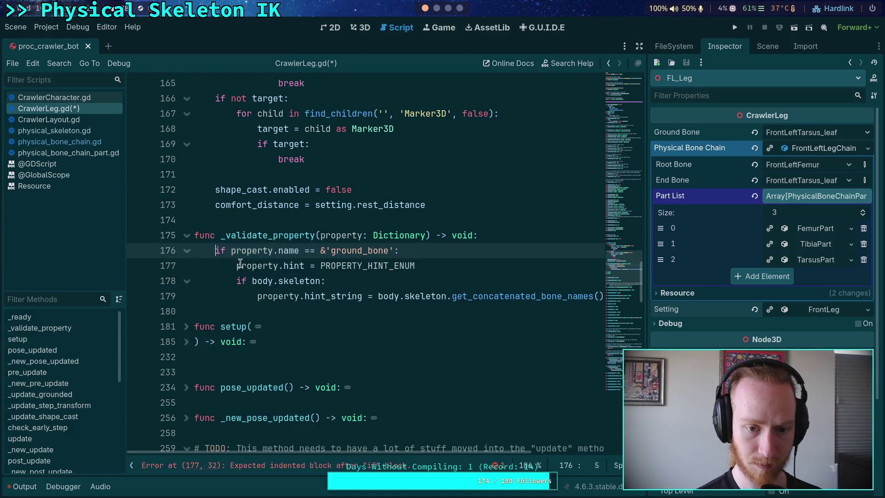
Step: Paste the assignments under the skeleton check, removing the unfinished line and adding a blank line
left_click(626, 304)
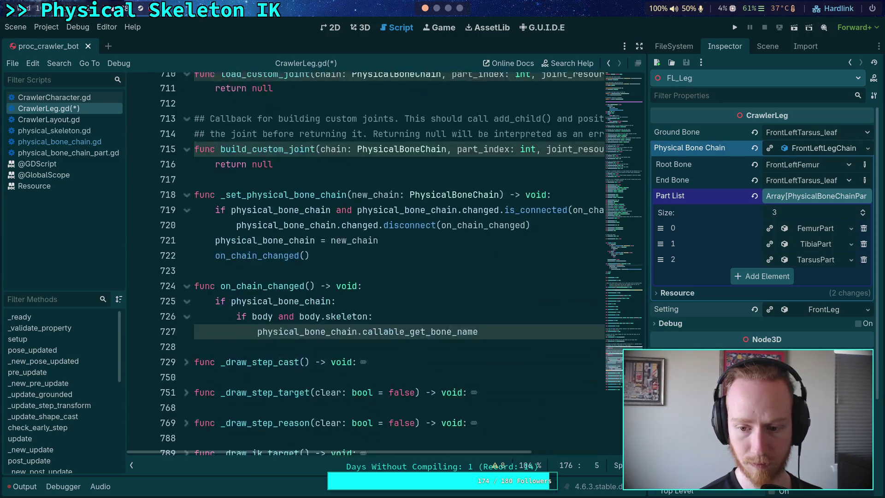
left_click(476, 306)
key("Return")
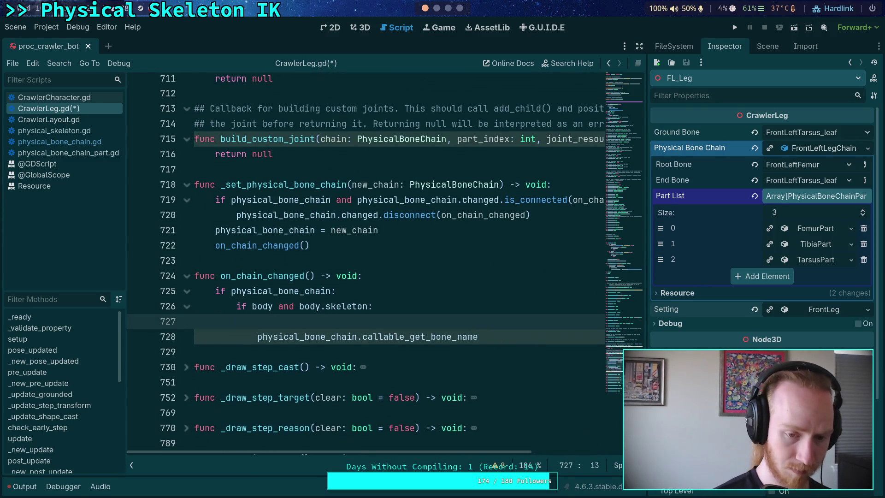
key("ctrl+v")
left_click_drag(448, 345, 490, 367)
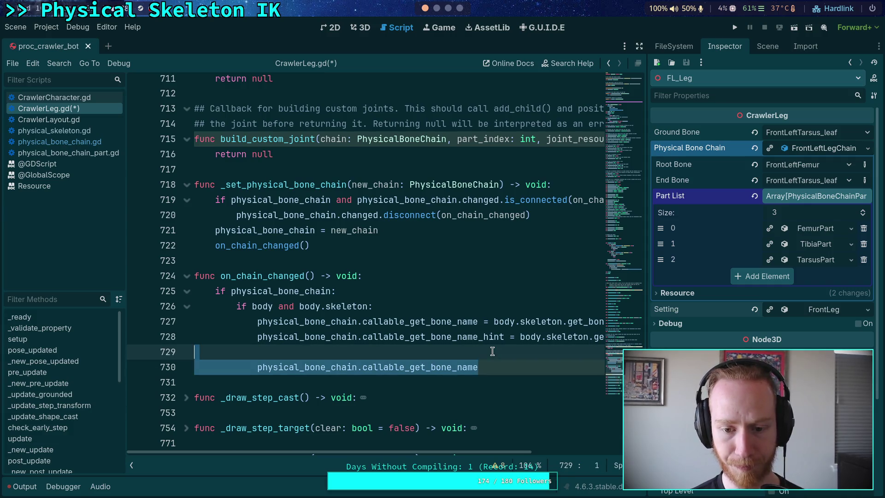
key("BackSpace")
key("BackSpace")
left_click_drag(483, 451, 280, 367)
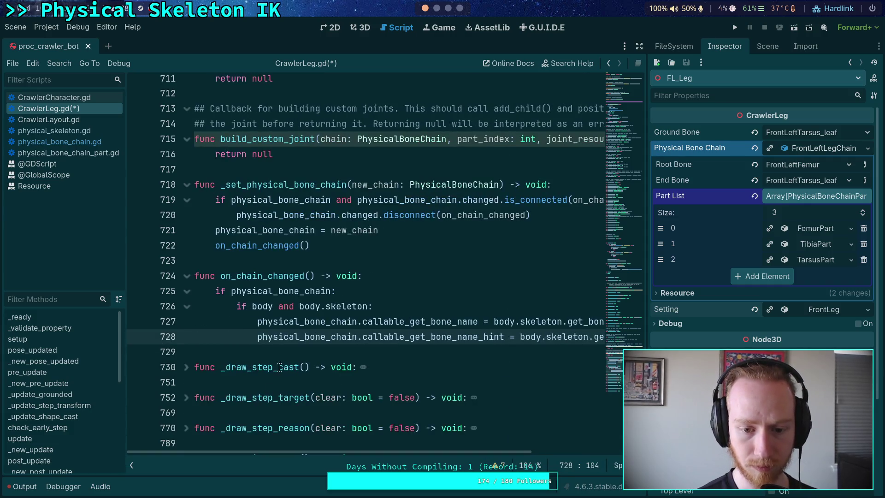
key("Return")
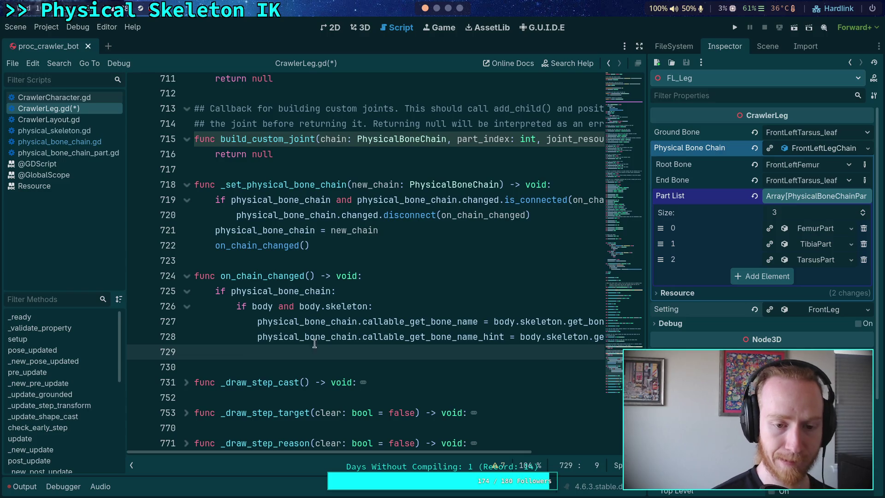
left_click(391, 276)
Step: Add 'if not physical_bone_chain: return' as the function's first lines
key("Return")
type("if not ")
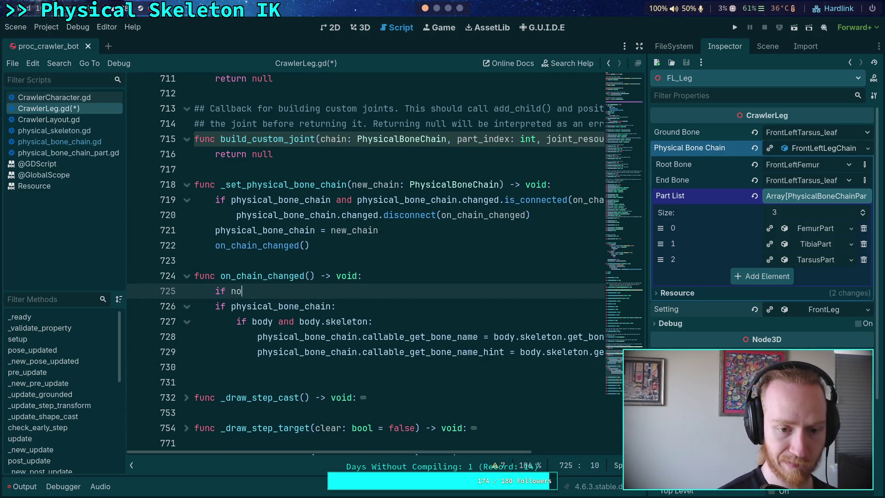
type("phy")
key("Return")
type(":")
key("Return")
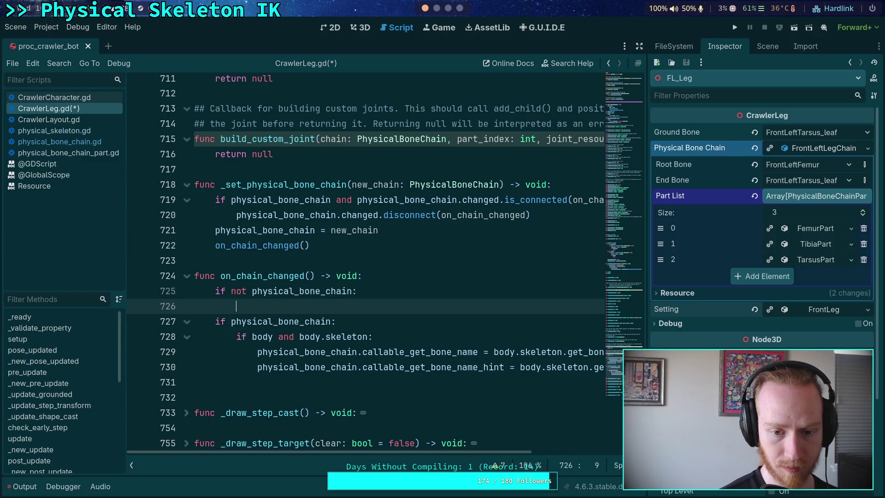
type("return")
key("Return")
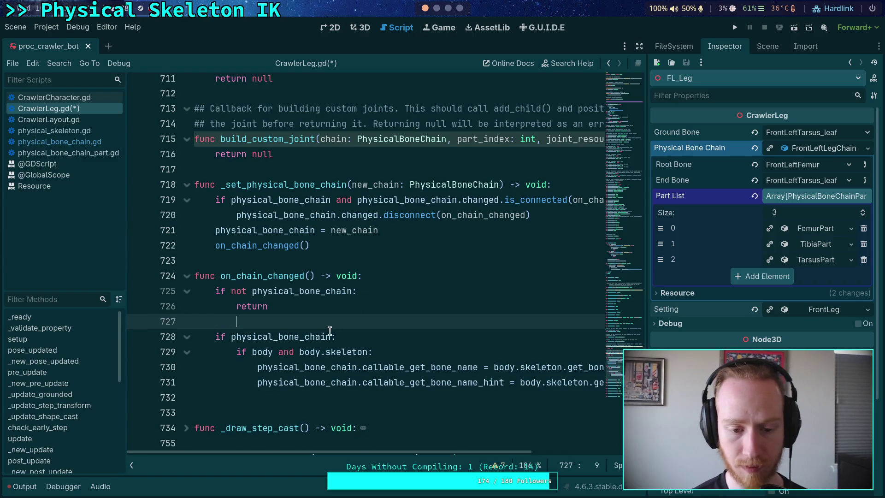
Step: Remove the redundant chain check and dedent the body and skeleton block
left_click_drag(259, 355, 350, 382)
key("shift+Tab")
left_click_drag(336, 336, 340, 322)
key("BackSpace")
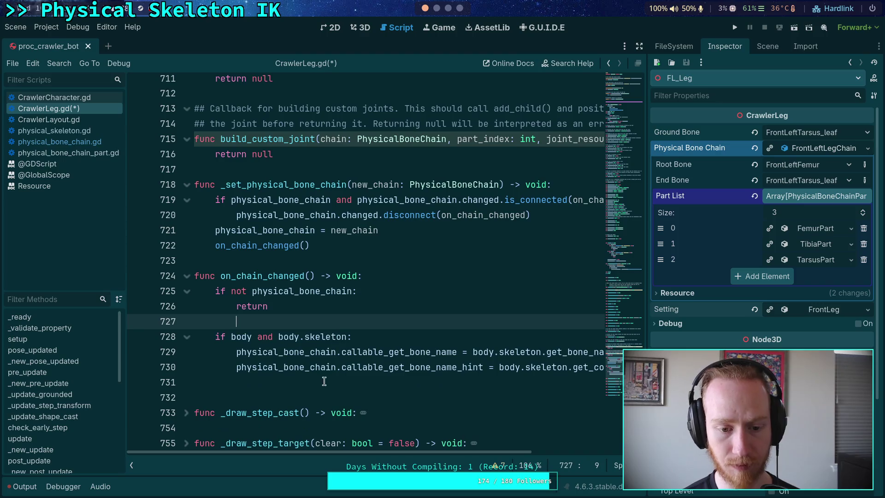
left_click(331, 382)
Step: Add 'if not physical_bone_chain.changed.is_connected(on_chain_changed):' after the assignments
key("Return")
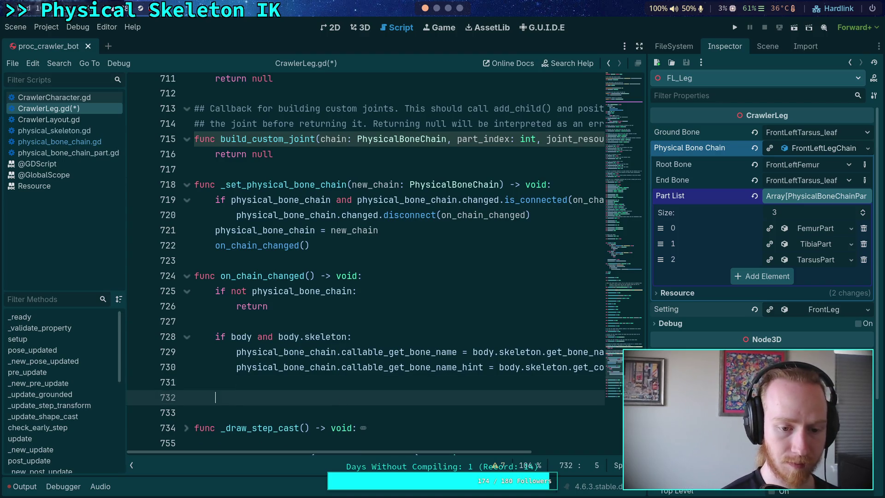
type("if")
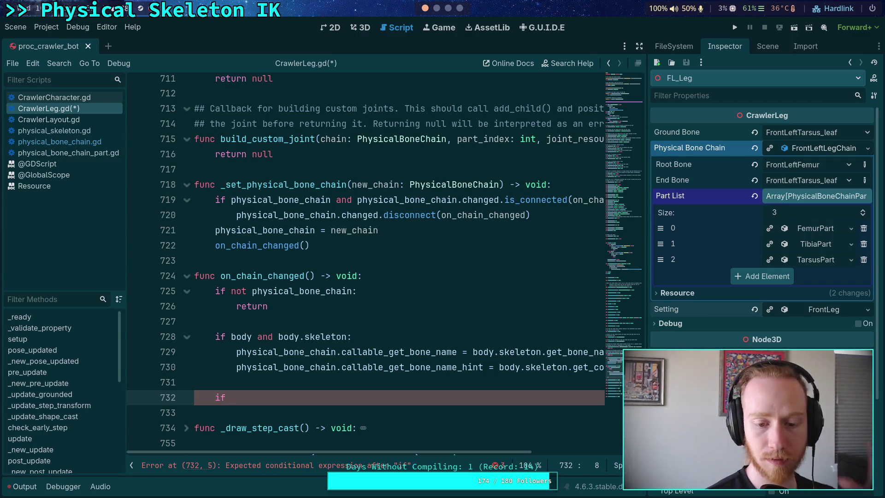
left_click(89, 142)
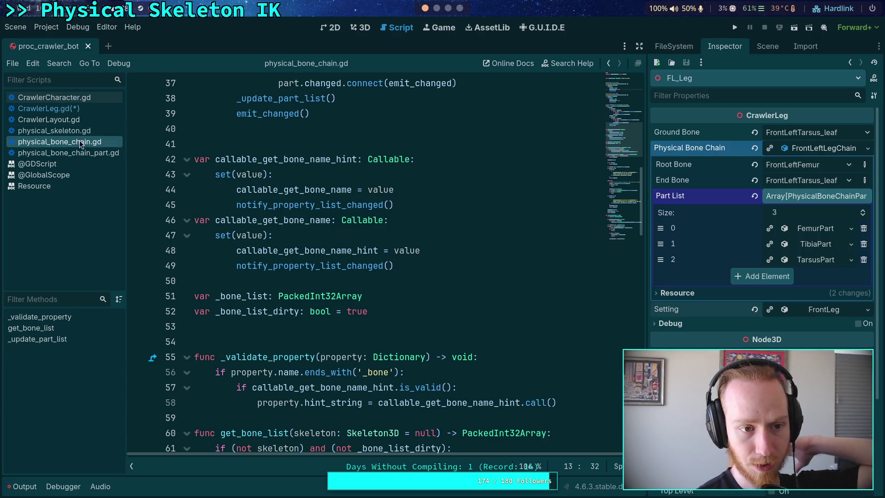
left_click(49, 108)
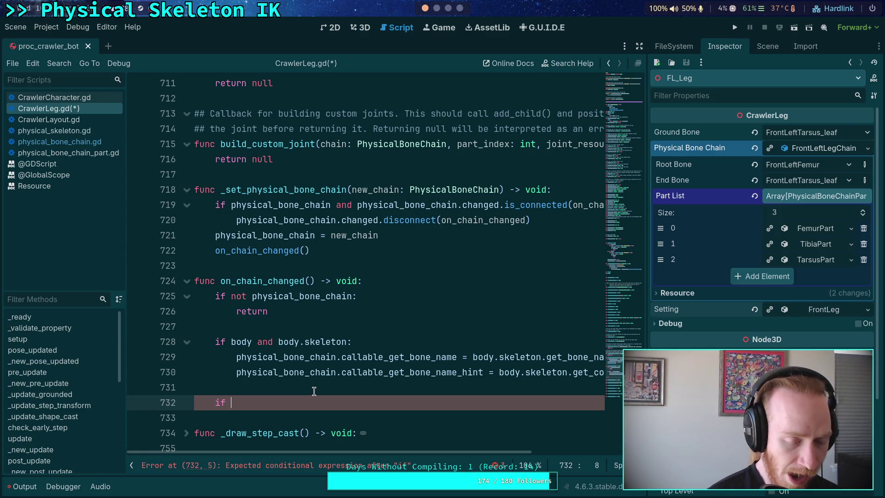
type("not phys")
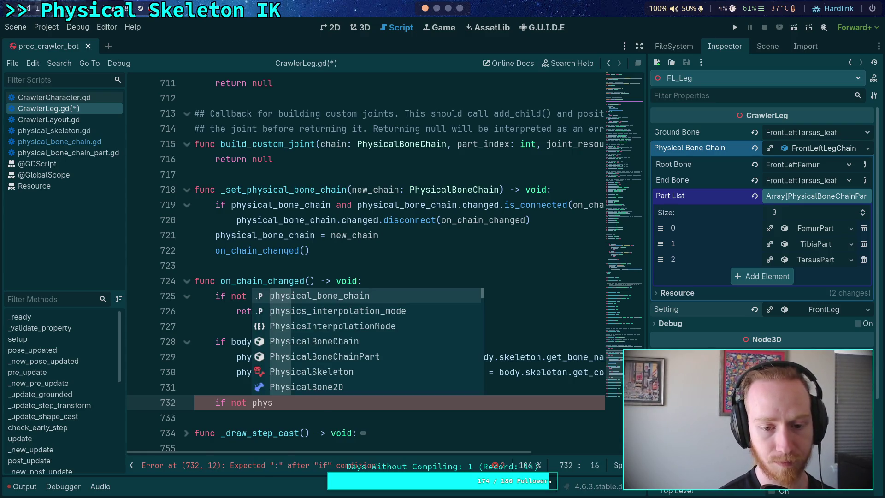
key("Return")
type(".ch")
key("Return")
type(".con")
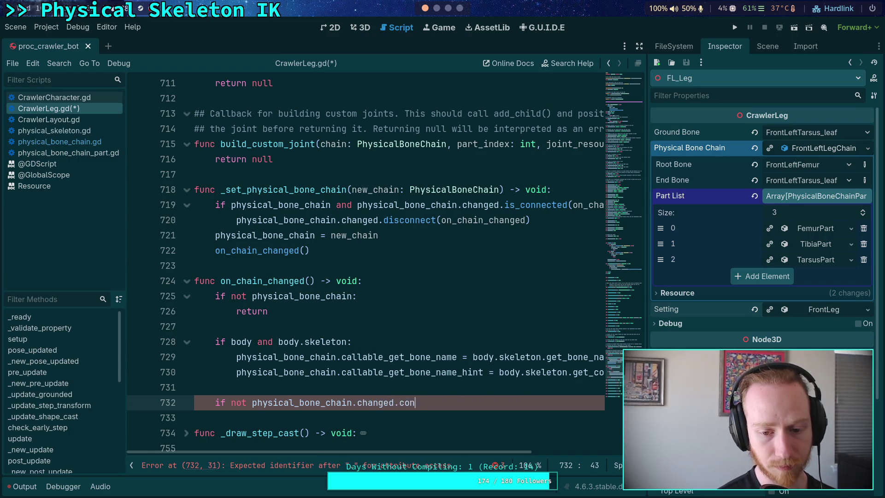
type("n")
key("Down")
key("Down")
key("Return")
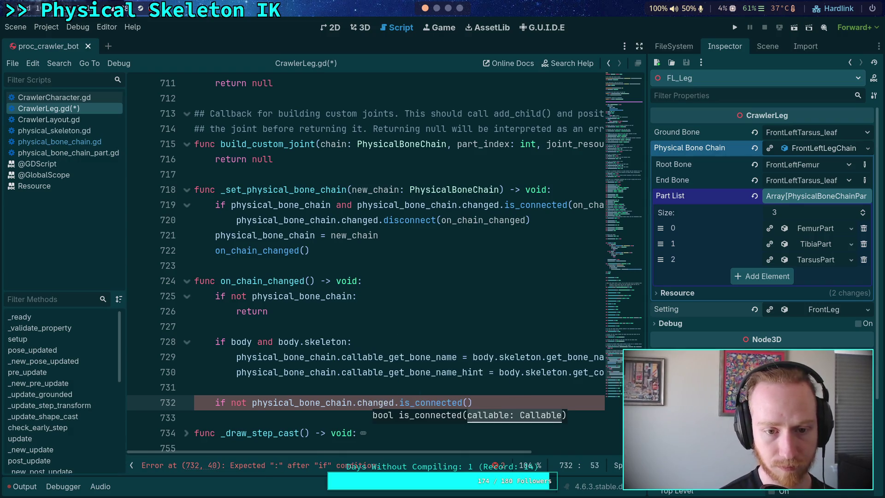
type("_ch")
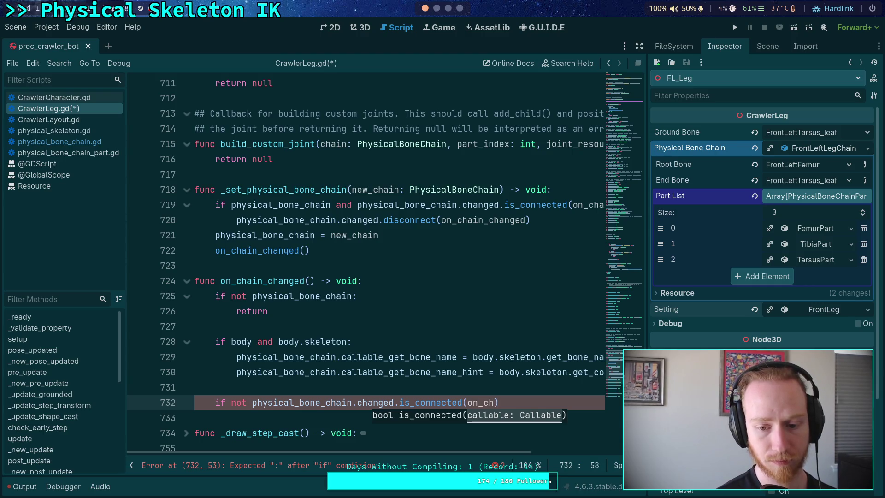
key("Return")
type(";\\")
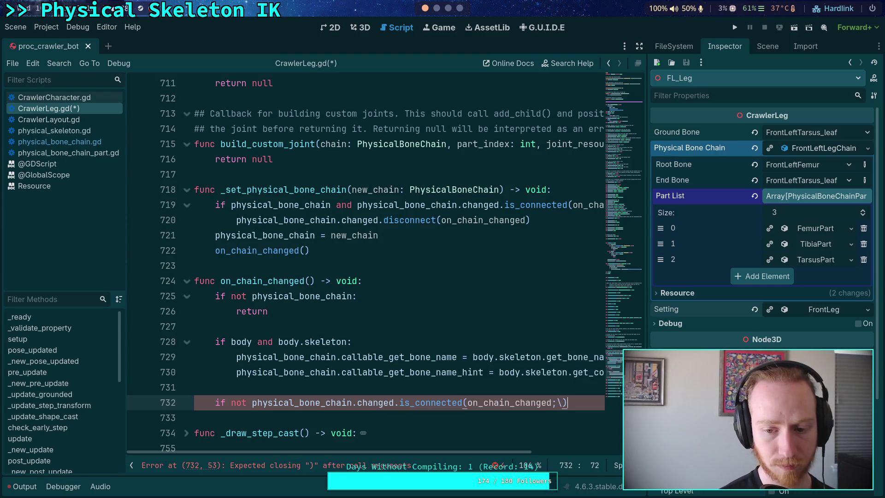
key("BackSpace")
key("BackSpace")
type("):")
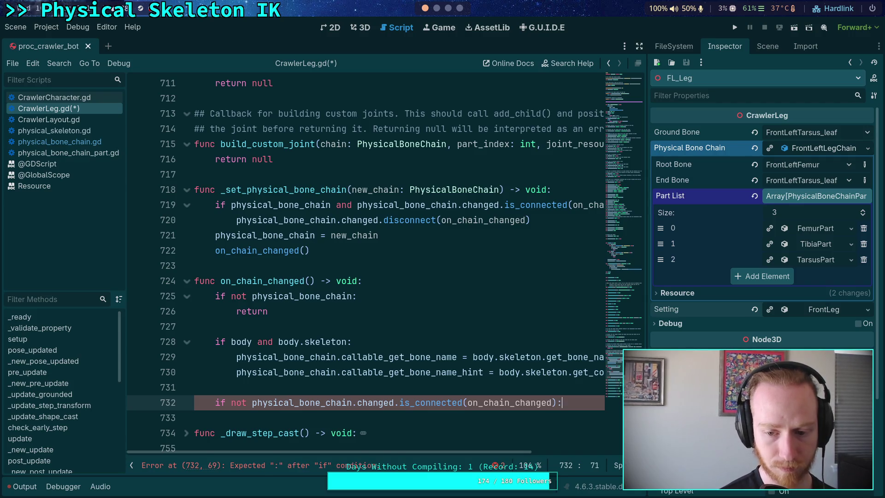
Step: Connect physical_bone_chain.changed to on_chain_changed inside that check
key("Return")
type("phy")
key("Return")
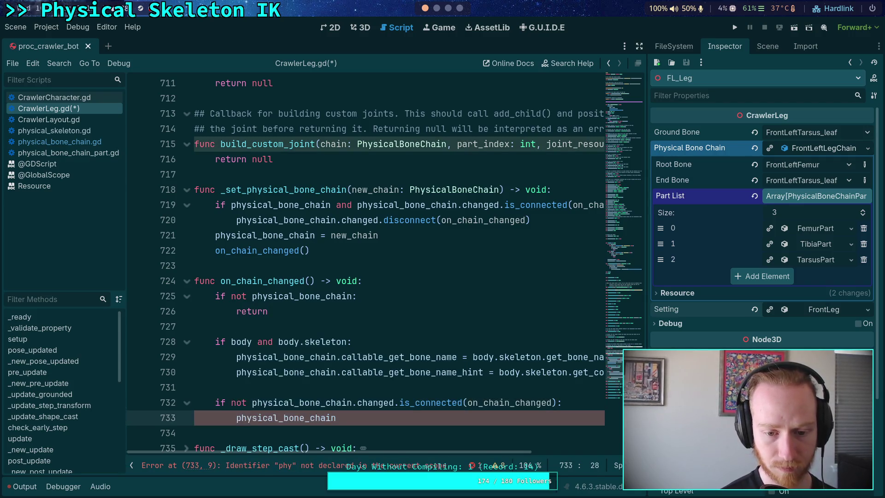
type(".ch")
key("Return")
type("co")
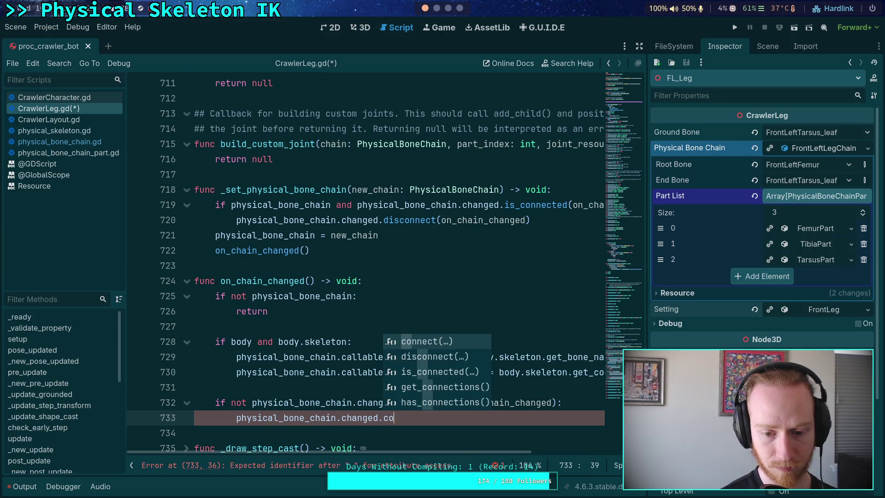
key("Return")
type("on_ch")
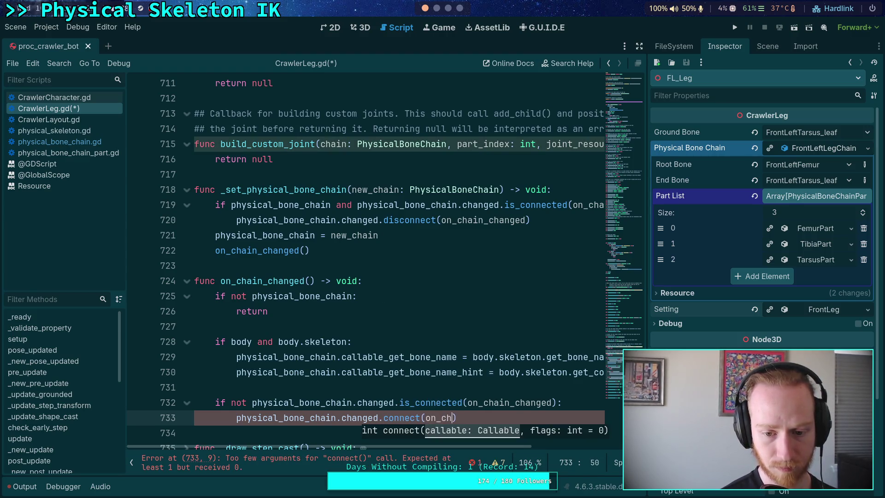
key("Return")
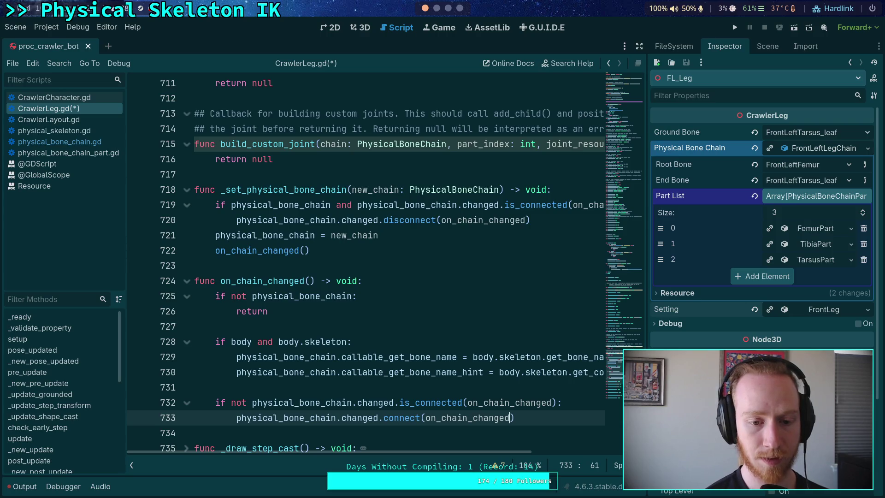
mouse_move(514, 417)
left_mouse_down()
mouse_move(237, 418)
mouse_move(192, 403)
left_mouse_up()
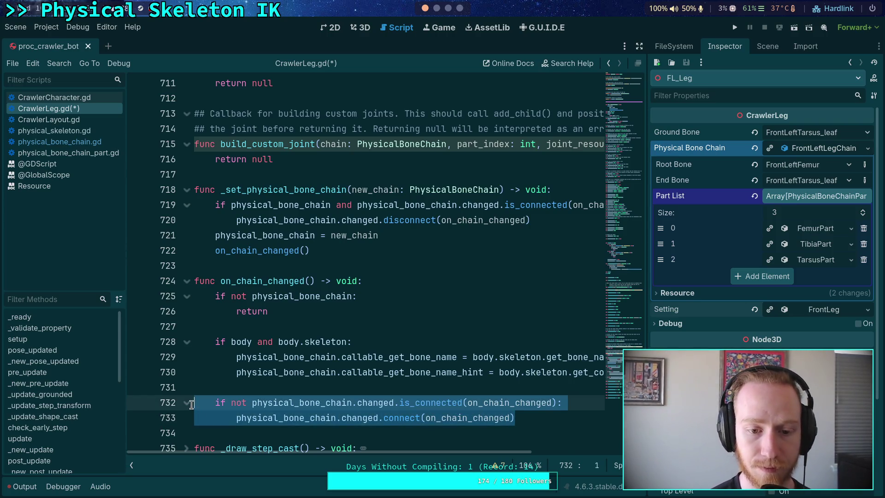
Step: Move the connection check and connect lines from on_chain_changed into the setter after the chain assignment
left_click(256, 390)
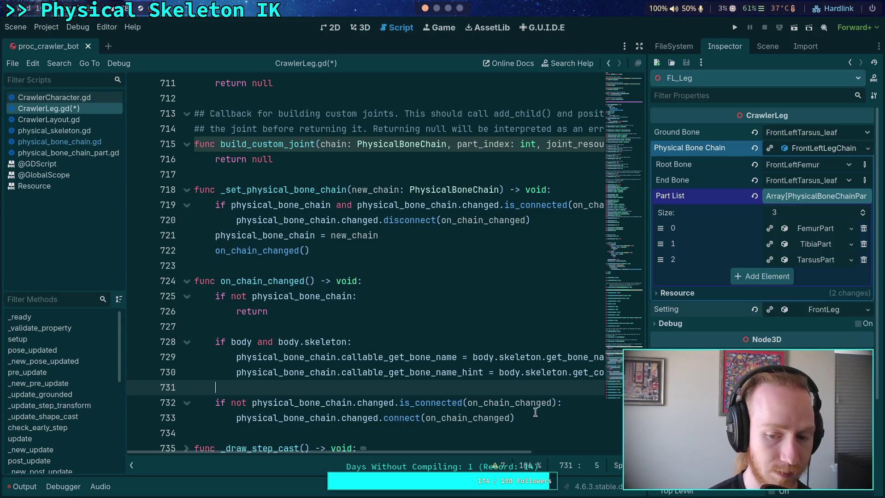
left_click_drag(535, 412, 175, 400)
key("ctrl+x")
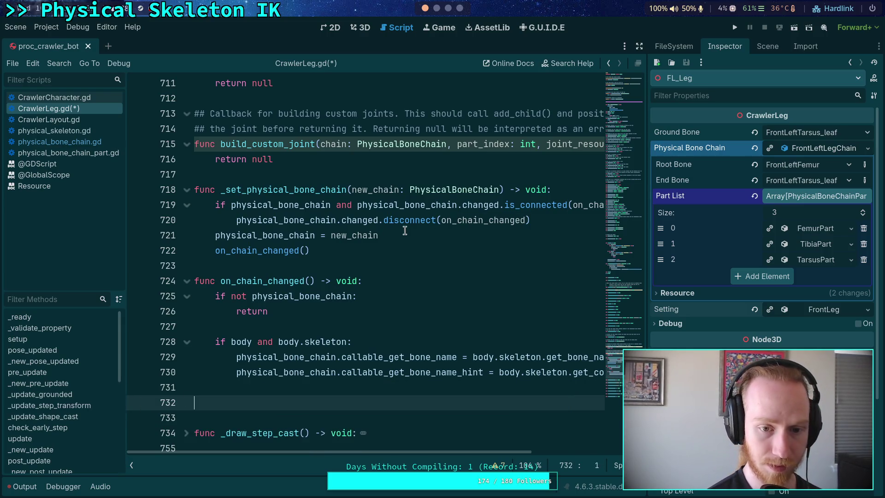
left_click(407, 235)
key("Return")
key("ctrl+v")
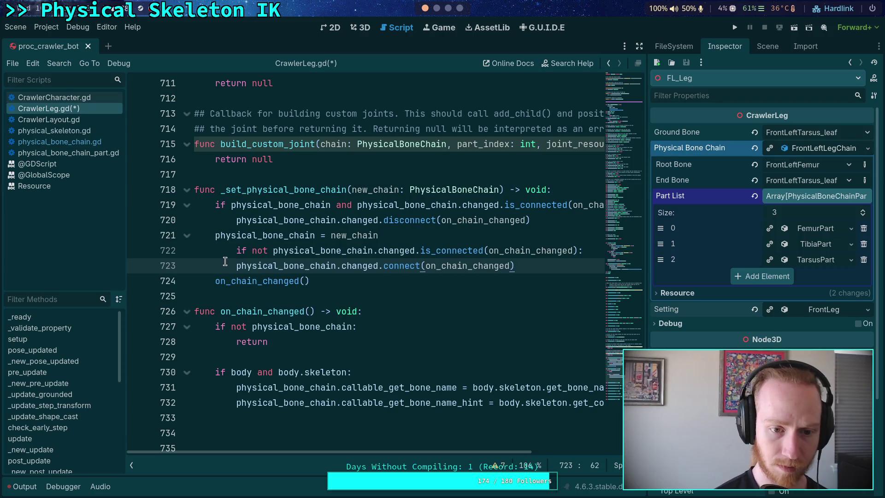
key("shift+Tab")
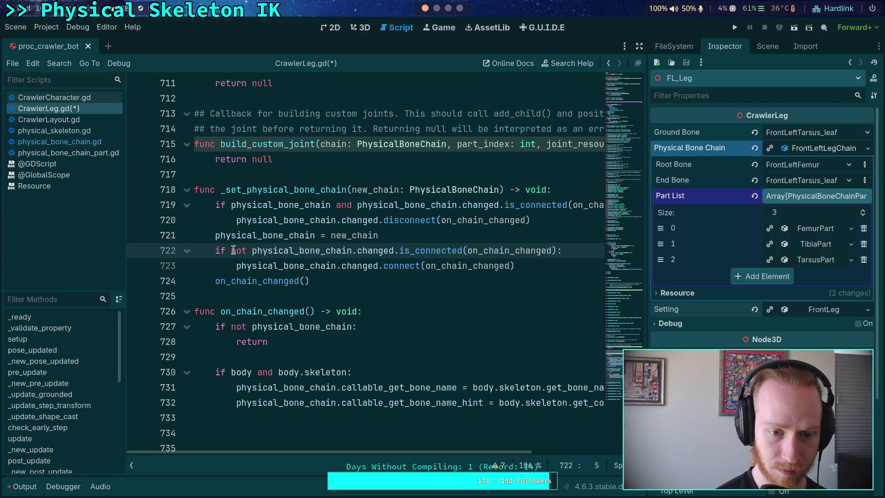
Step: Turn the check into 'if not' and move the early-return block up into the setter
left_click(224, 250)
type("p")
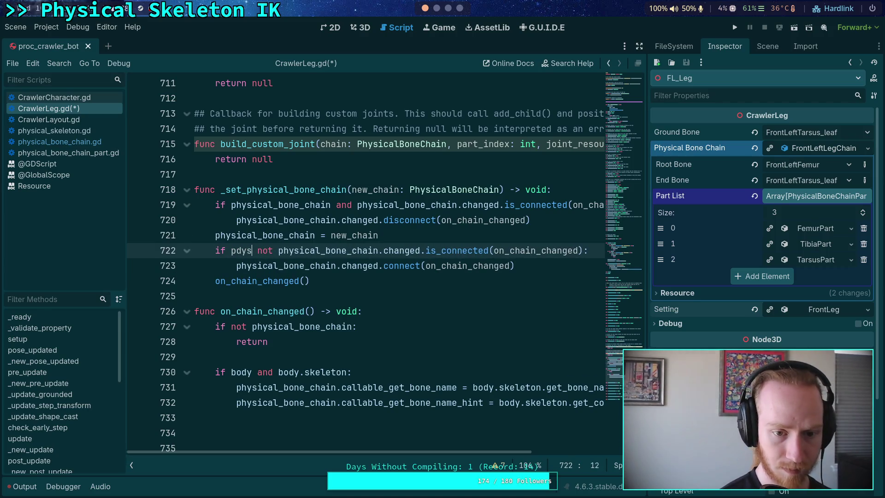
key("Return")
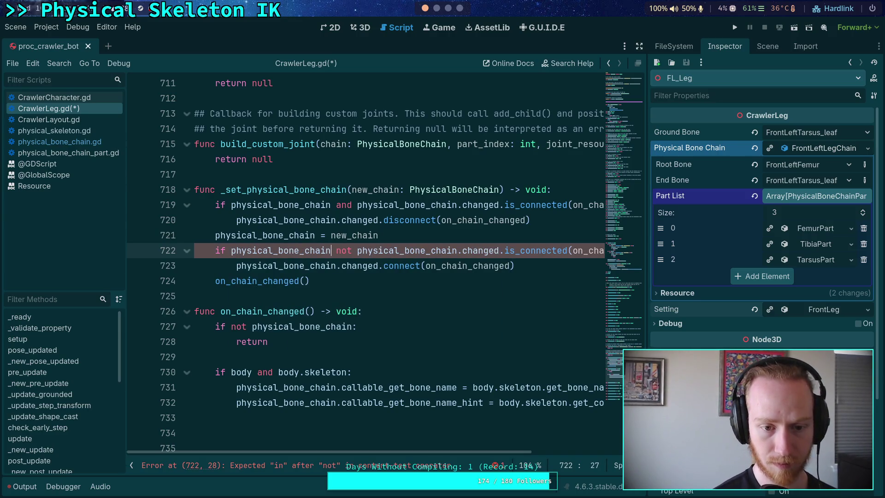
key("BackSpace")
key("BackSpace")
key("BackSpace")
type("no")
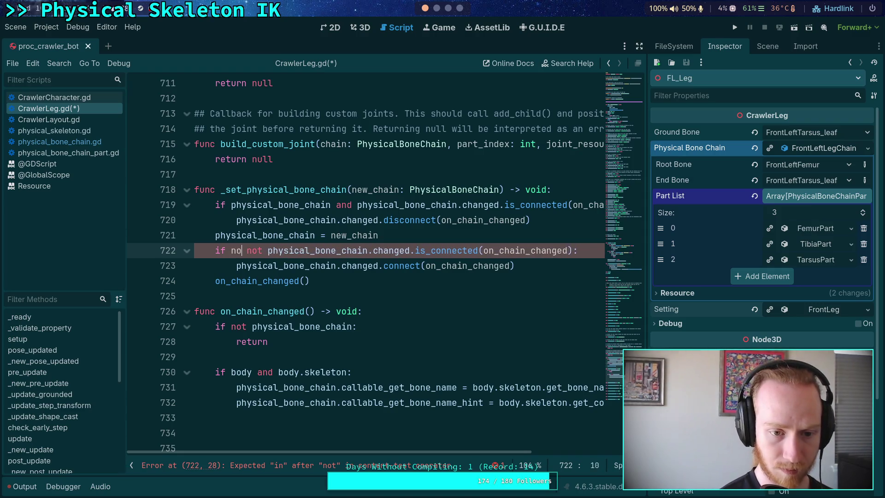
type("t")
left_click_drag(257, 341, 252, 326)
key("alt+Up")
key("alt+Up")
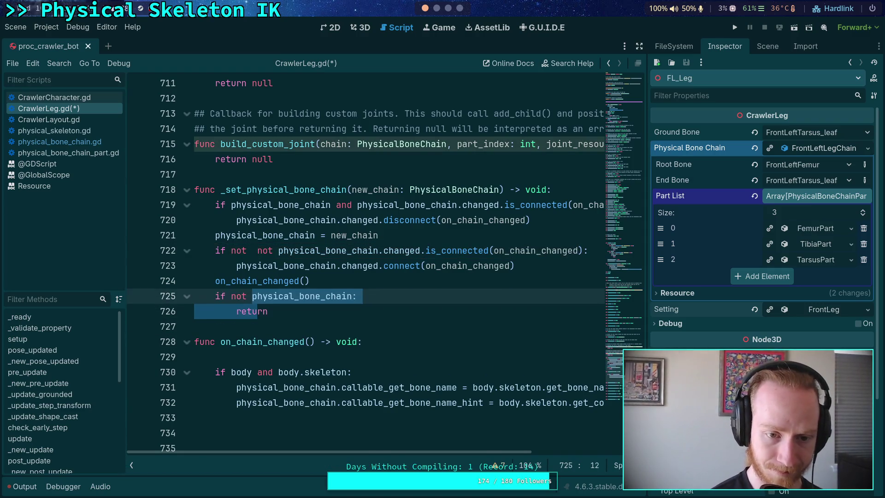
key("alt+Up")
key("alt+Up")
key("alt+Up")
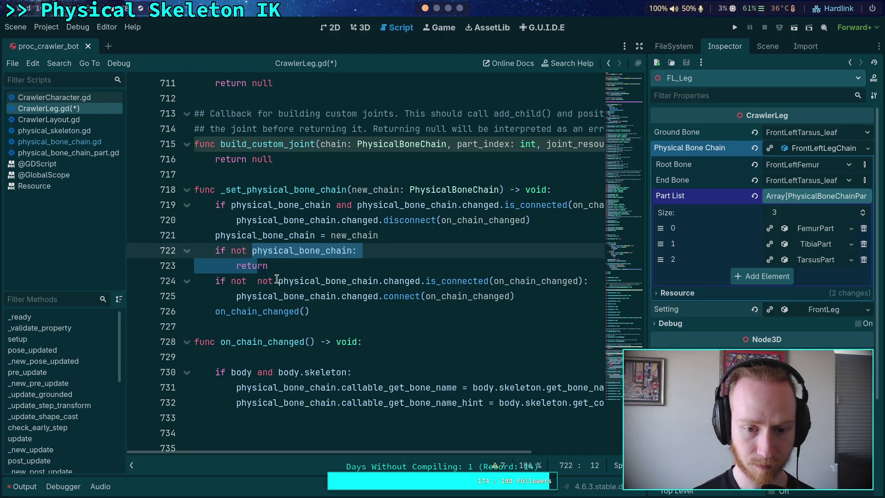
Step: Remove the duplicate 'not', separate the setter blocks with blank lines, and trim surplus blank lines in on_chain_changed
left_click_drag(259, 281, 231, 281)
key("BackSpace")
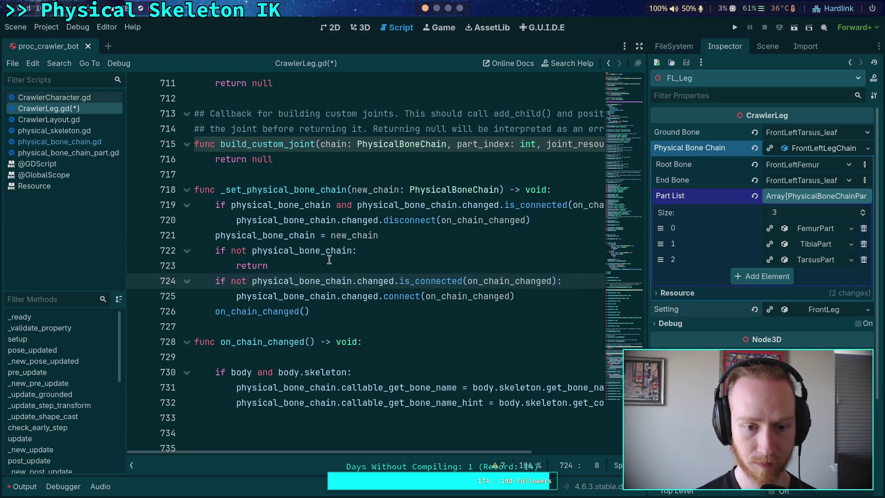
left_click(389, 236)
key("Return")
left_click(294, 280)
key("Return")
left_click(519, 325)
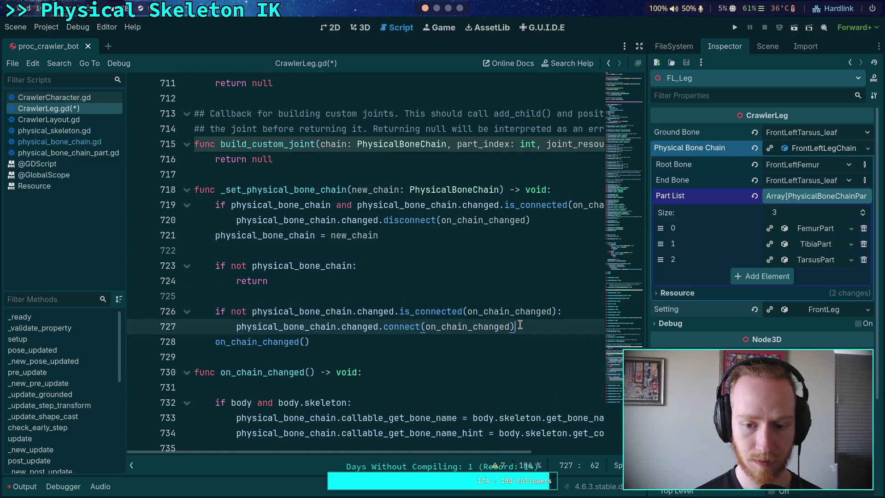
key("Return")
scroll(364, 314, "down", 3)
left_click(282, 273)
key("BackSpace")
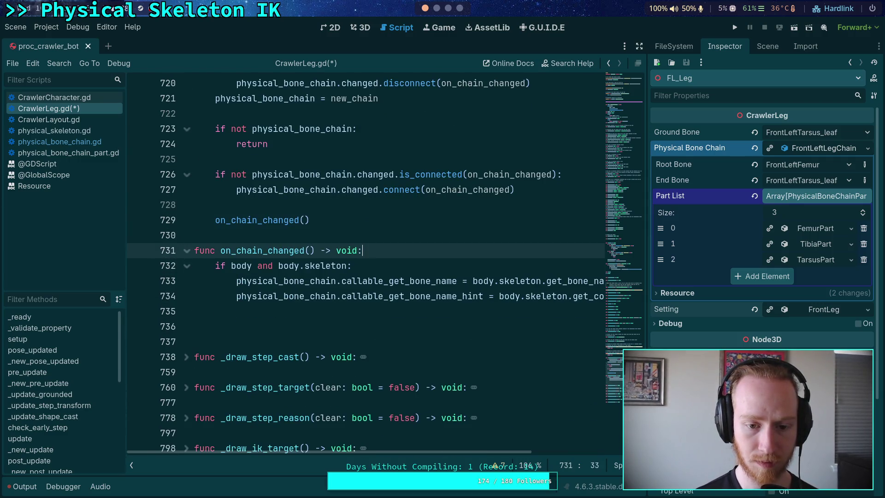
left_click(306, 322)
key("BackSpace")
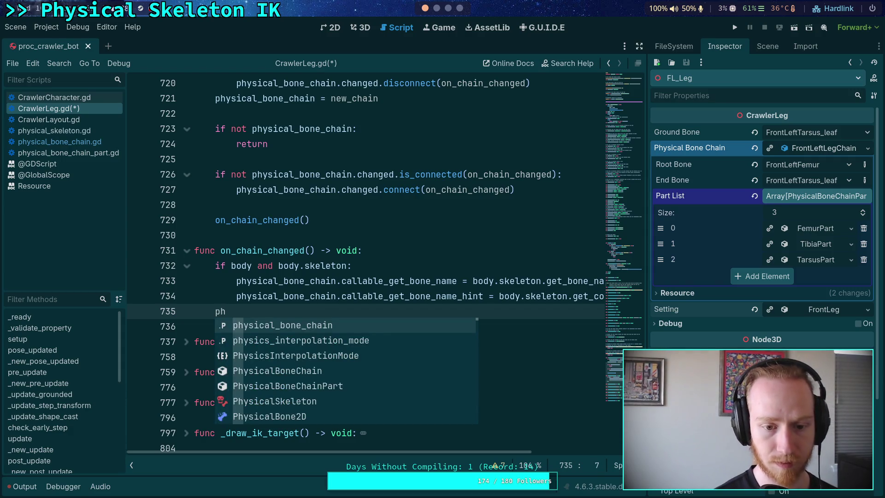
Step: Accept physical_bone_chain, add a '.' for its method, then open physical_bone_chain.gd to browse its functions
key("Return")
type(".")
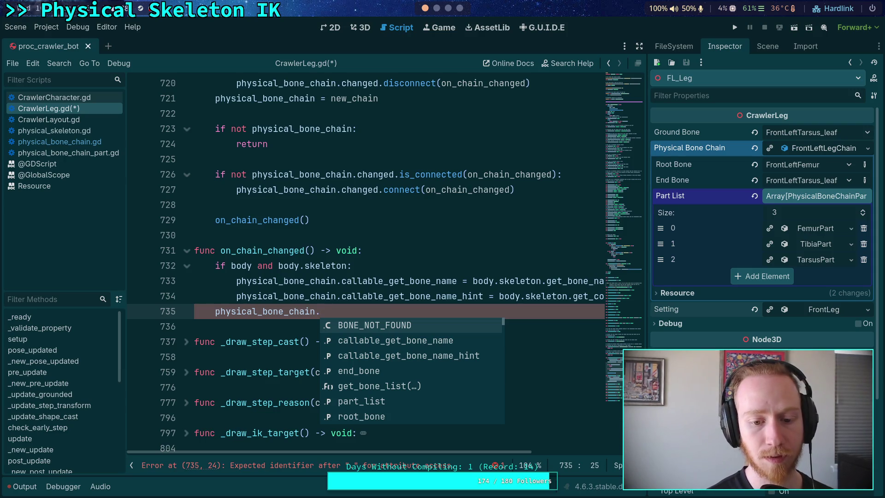
left_click(101, 141)
scroll(256, 227, "down", 6)
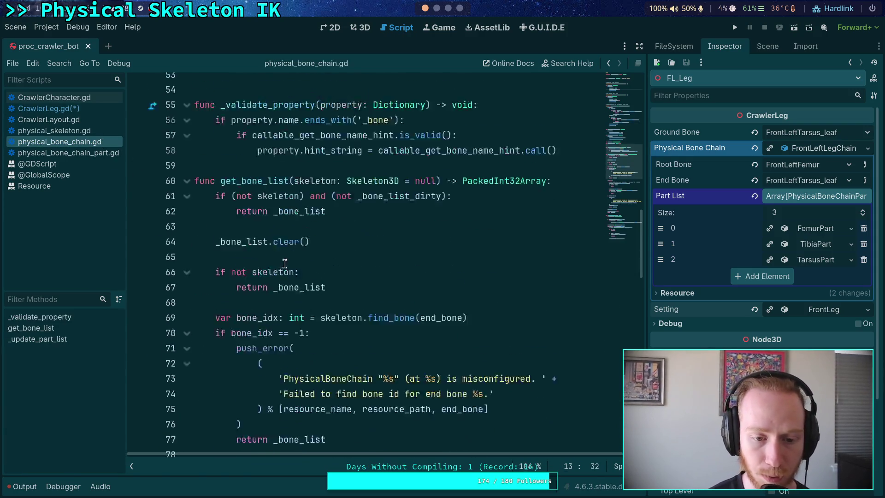
Step: Fold get_bone_list and delete the _update_part_list() call from the part_list setter
left_click(186, 160)
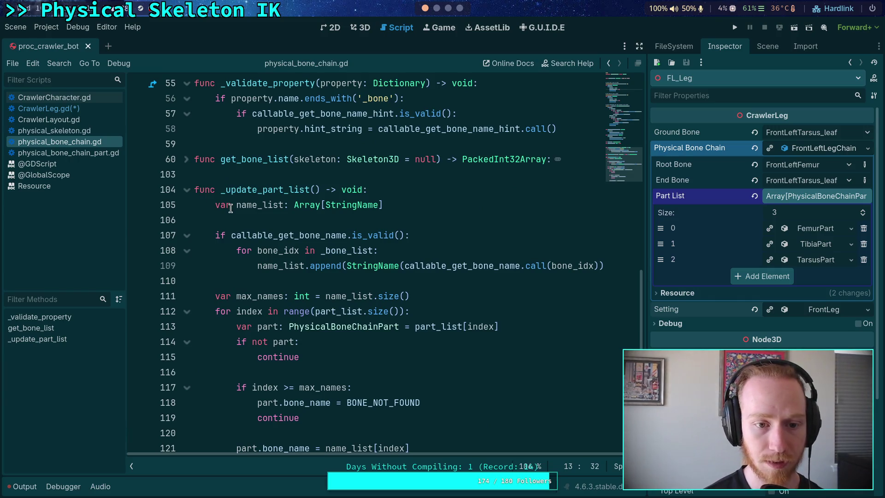
scroll(229, 196, "down", 2)
double_click(261, 97)
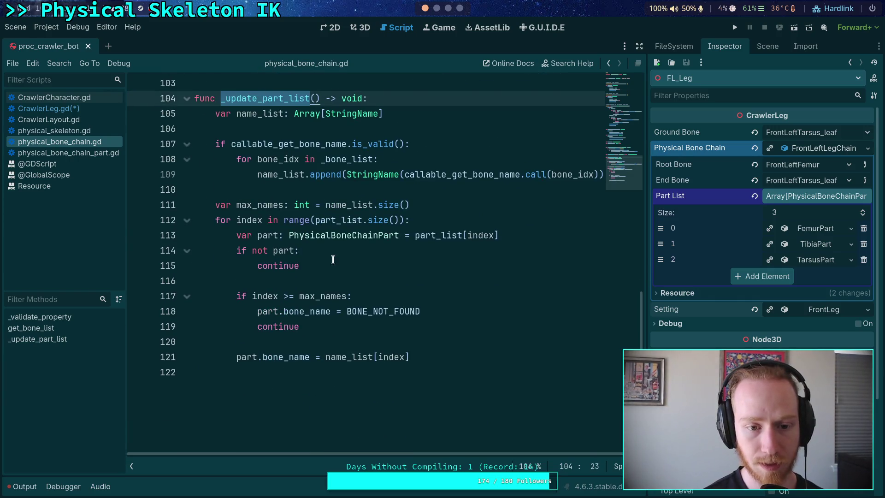
scroll(333, 259, "up", 12)
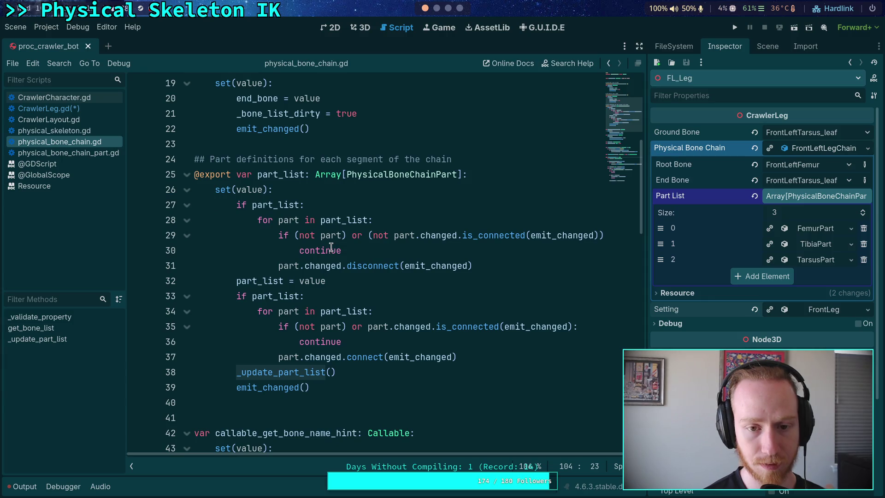
scroll(331, 247, "down", 4)
scroll(332, 244, "up", 3)
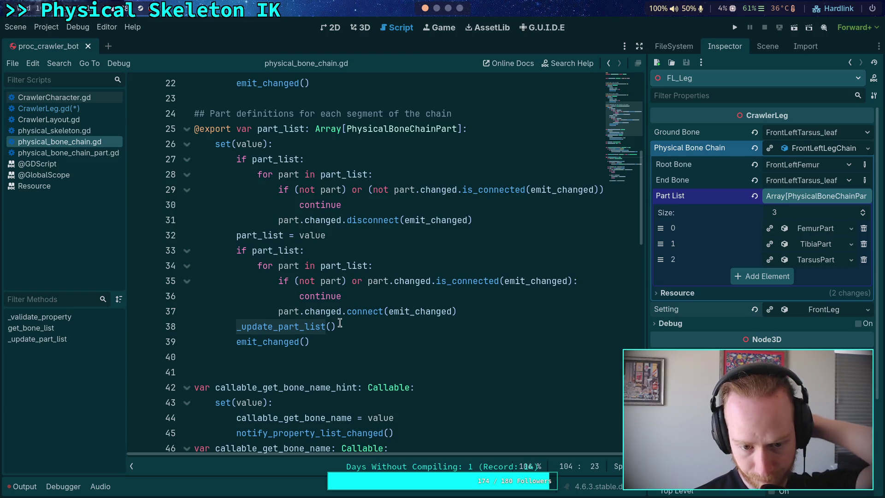
left_click_drag(357, 326, 162, 318)
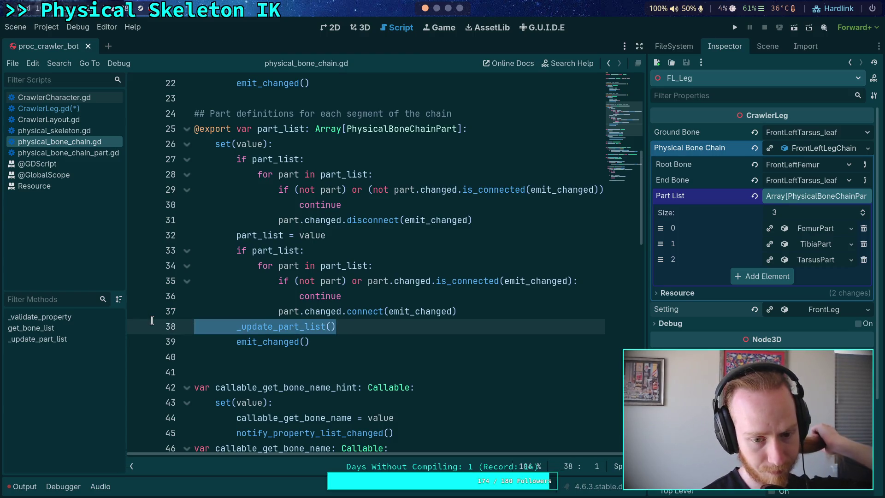
key("BackSpace")
key("BackSpace")
Step: Rename the _update_part_list function to refresh_part_list_bone_names
scroll(299, 296, "down", 1)
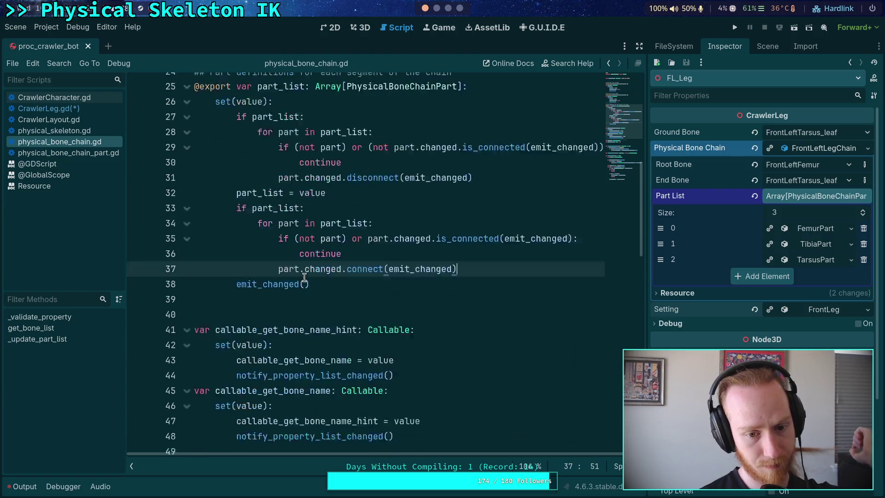
scroll(304, 277, "down", 10)
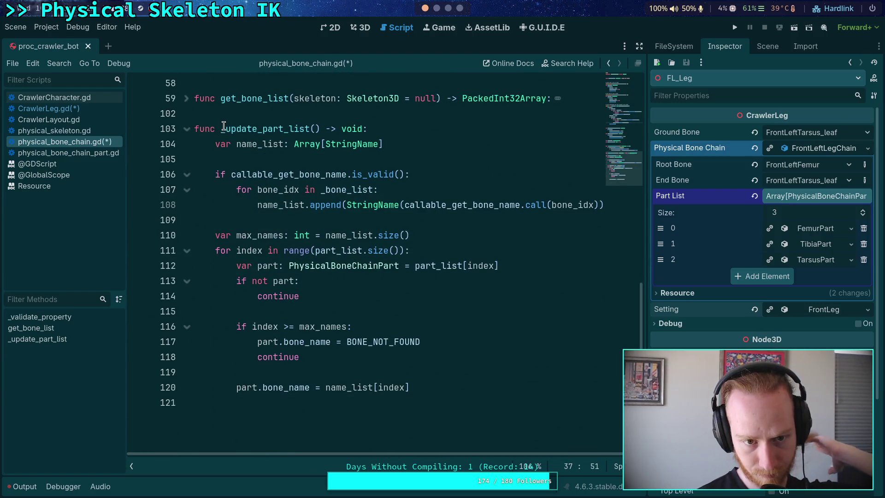
left_click(224, 129)
key("BackSpace")
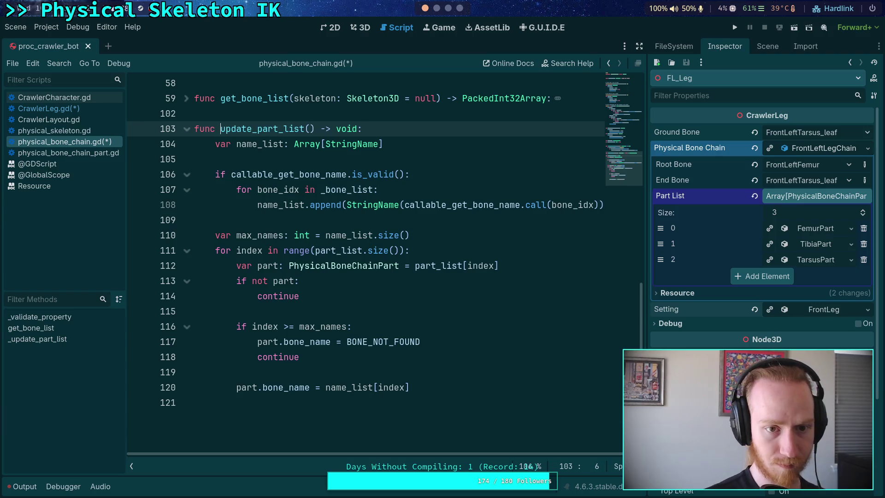
key("Delete")
key("Delete")
key("Delete")
type("refres")
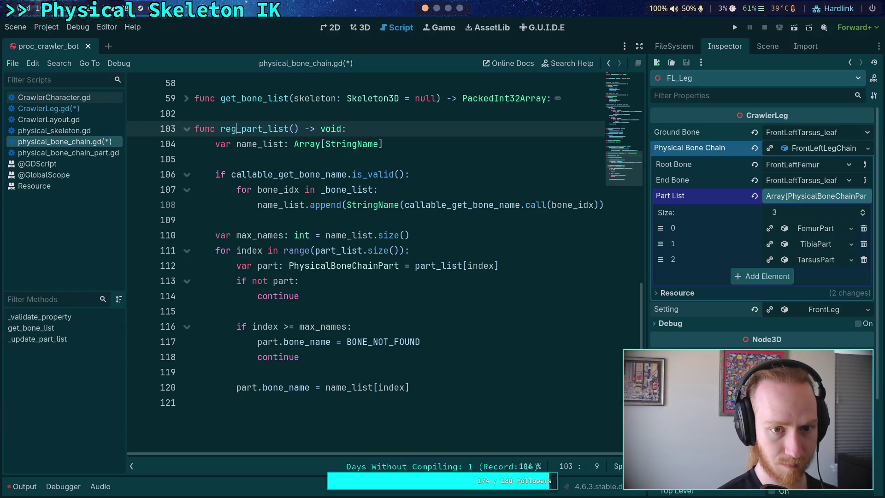
type("h")
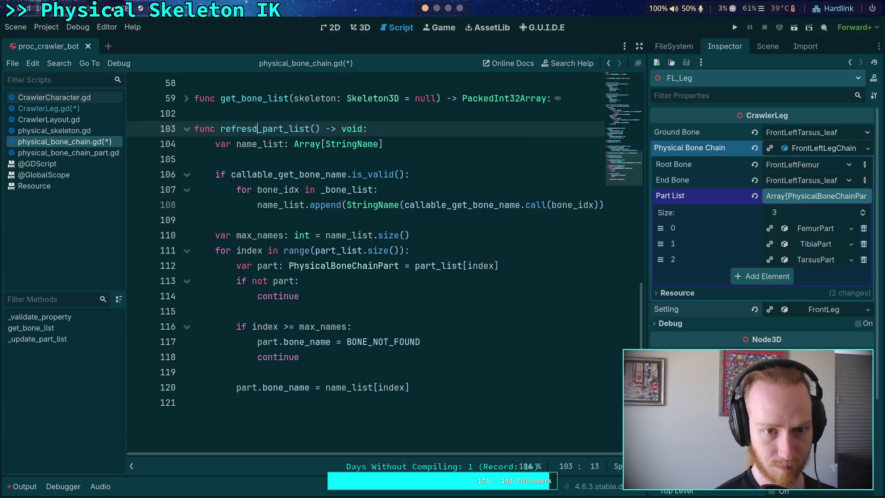
left_click(308, 129)
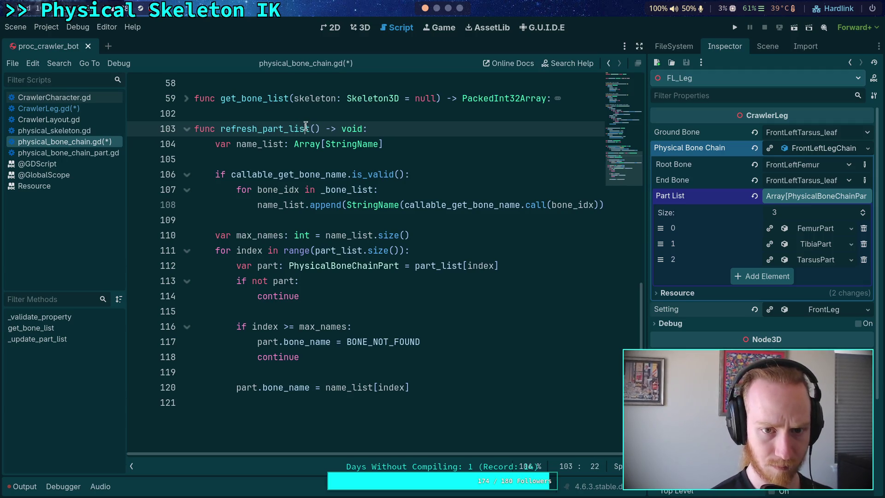
type("_b")
type("one_na")
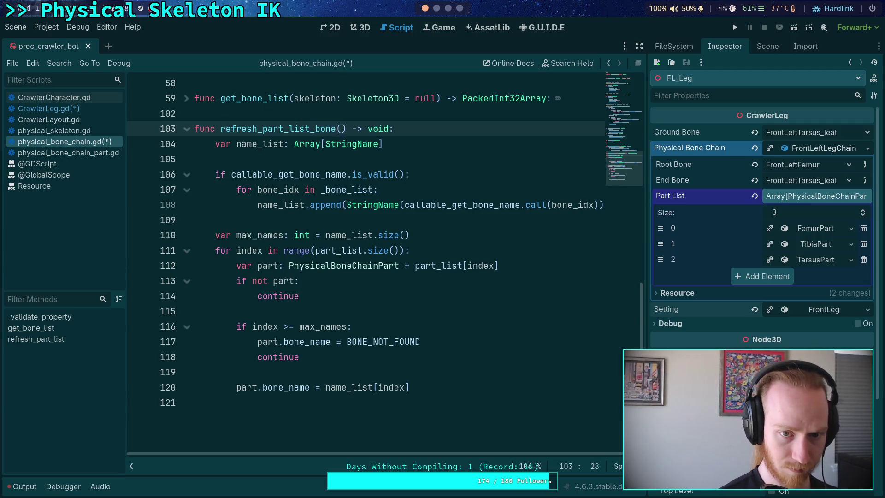
type("mes")
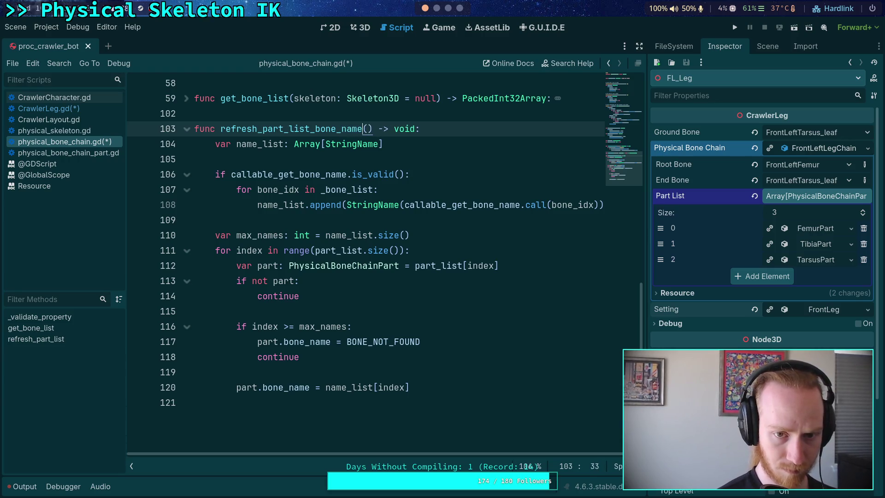
Step: Copy the name refresh_part_list_bone_names, save the scripts, and return to CrawlerLeg.gd
double_click(274, 125)
right_click(274, 126)
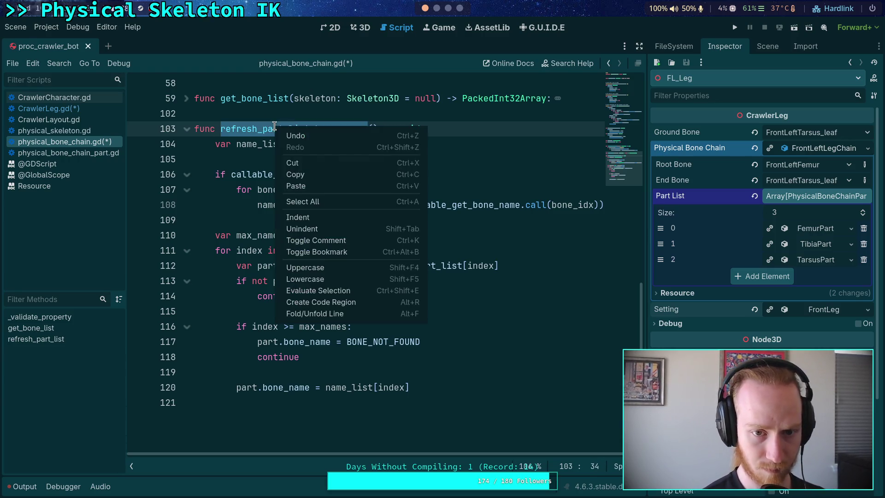
left_click(295, 174)
key("ctrl+s")
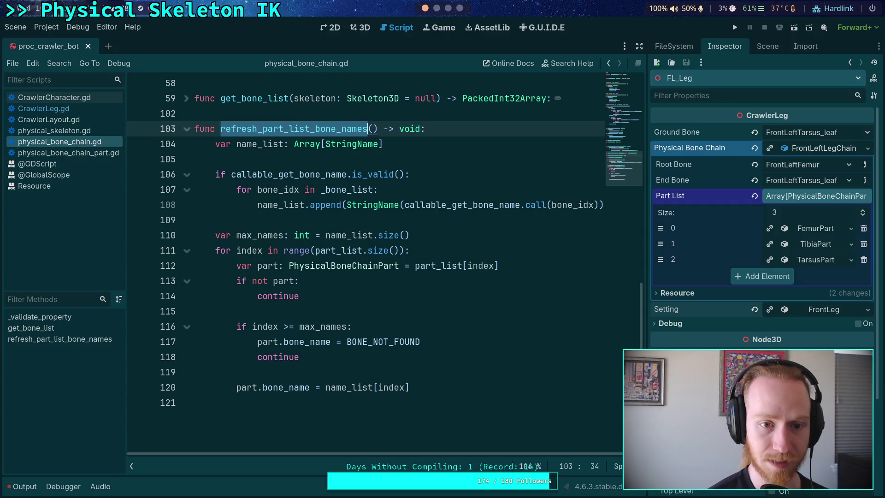
left_click(56, 111)
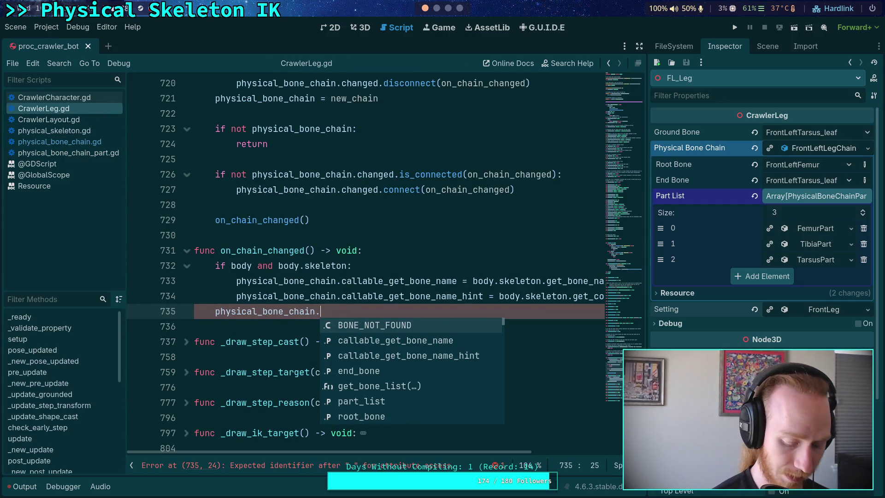
Step: Complete the line as physical_bone_chain.refresh_part_list_bone_names() and save
key("ctrl+v")
type("()")
key("ctrl+s")
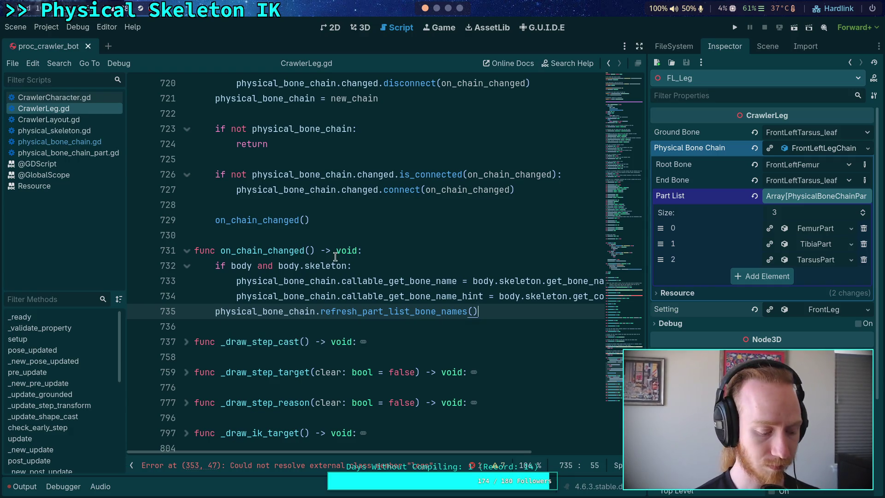
Step: Indent the refresh_part_list_bone_names() call inside the skeleton check and save CrawlerLeg.gd
mouse_move(288, 302)
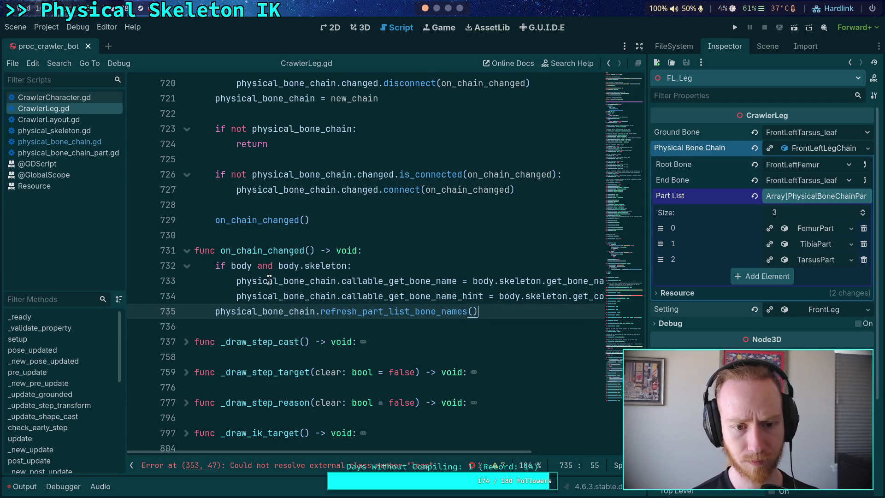
scroll(276, 318, "up", 2)
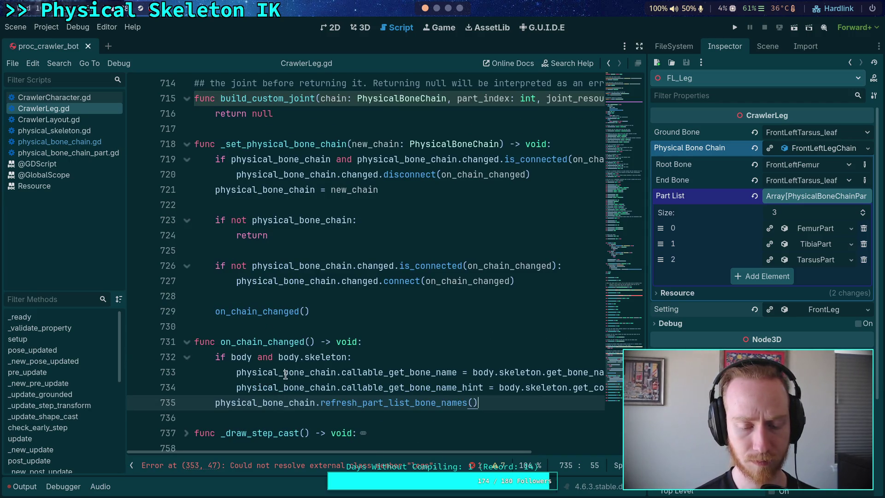
mouse_move(287, 372)
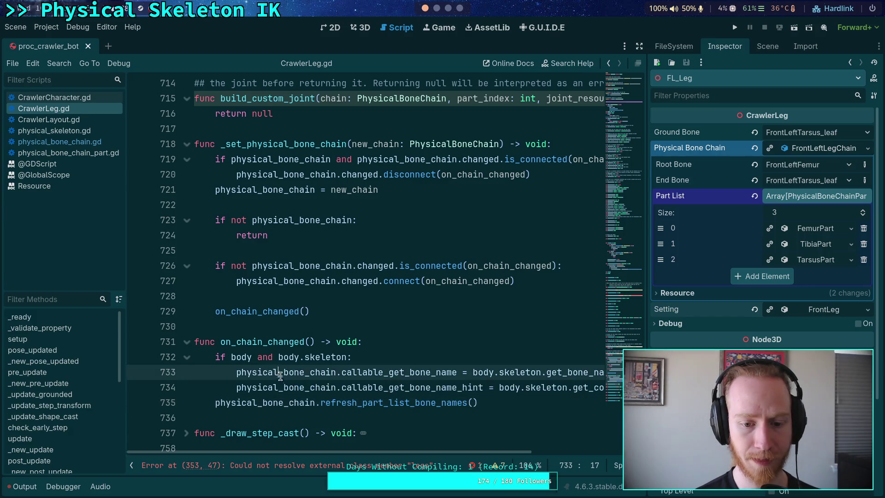
left_click_drag(283, 372, 283, 387)
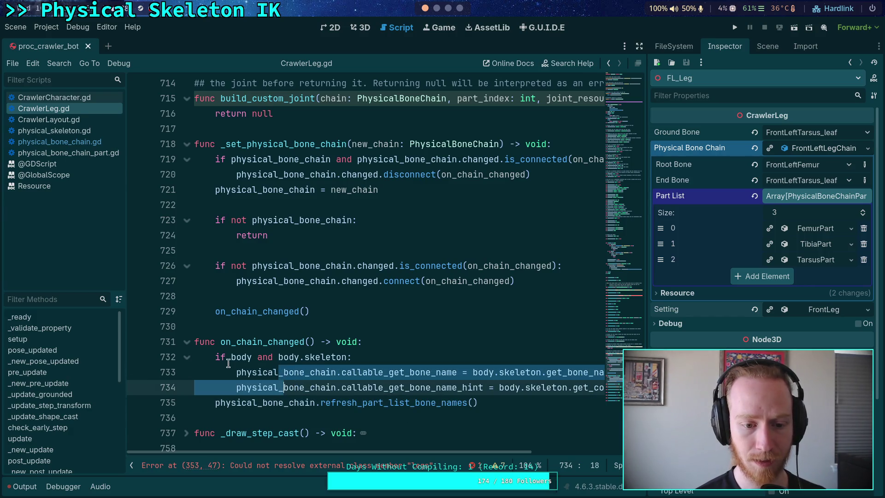
left_click(371, 325)
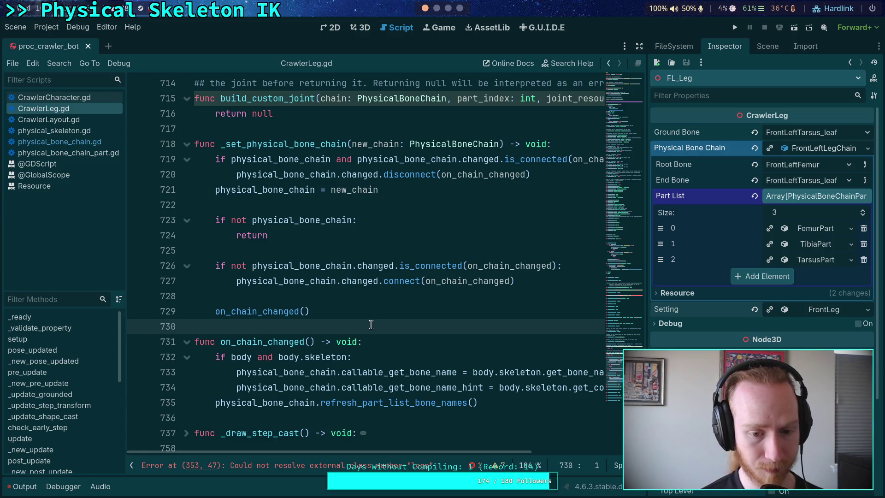
left_click(216, 403)
key("Tab")
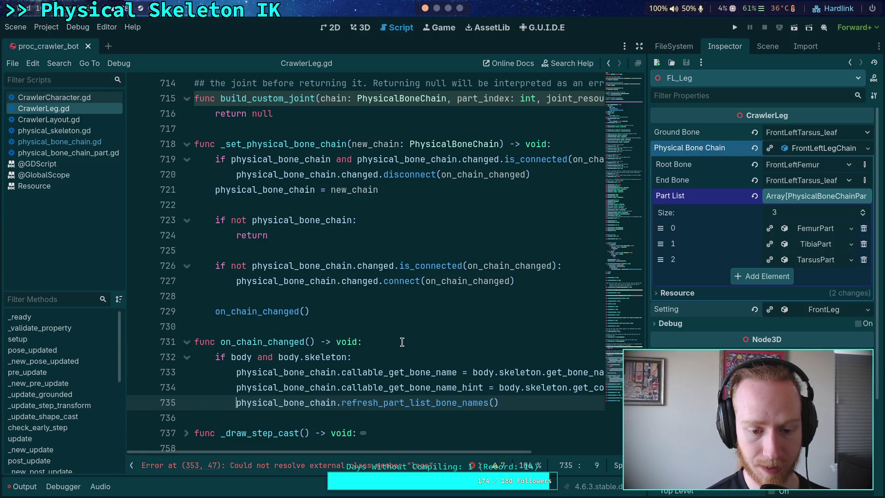
key("ctrl+s")
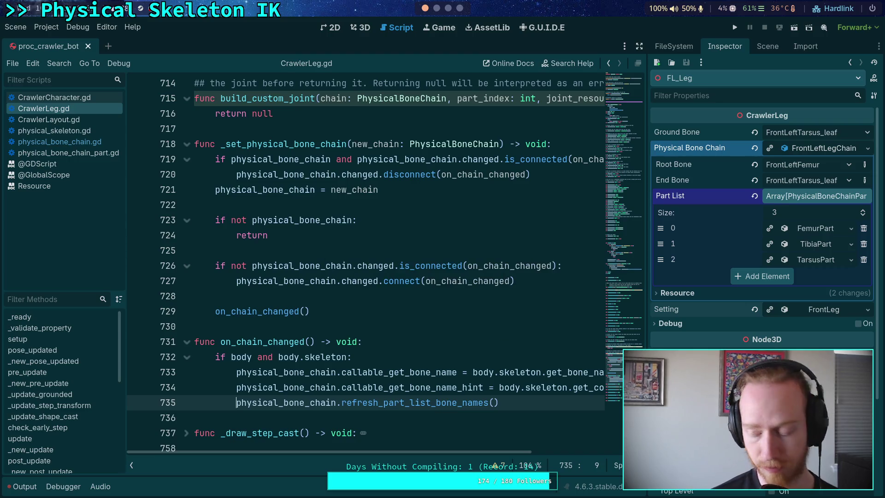
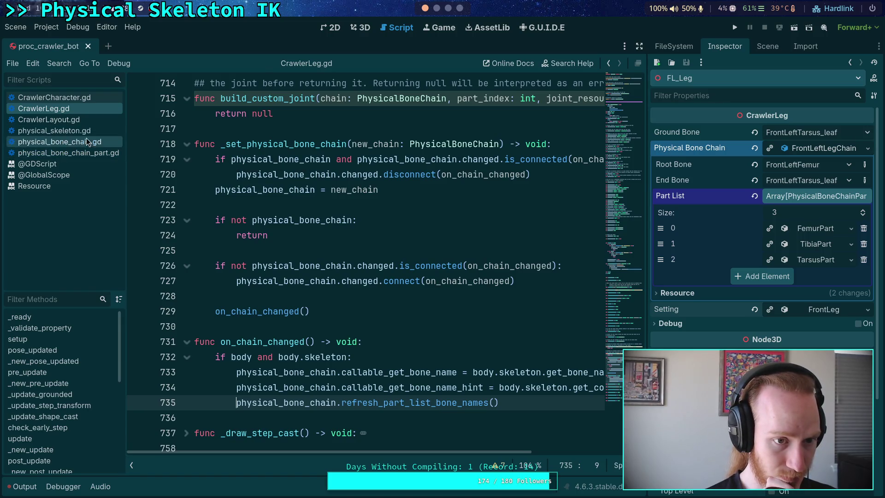
Step: Open physical_bone_chain.gd and look over the callable_get_bone_name and callable_get_bone_name_hint declarations
left_click(69, 142)
scroll(277, 242, "up", 10)
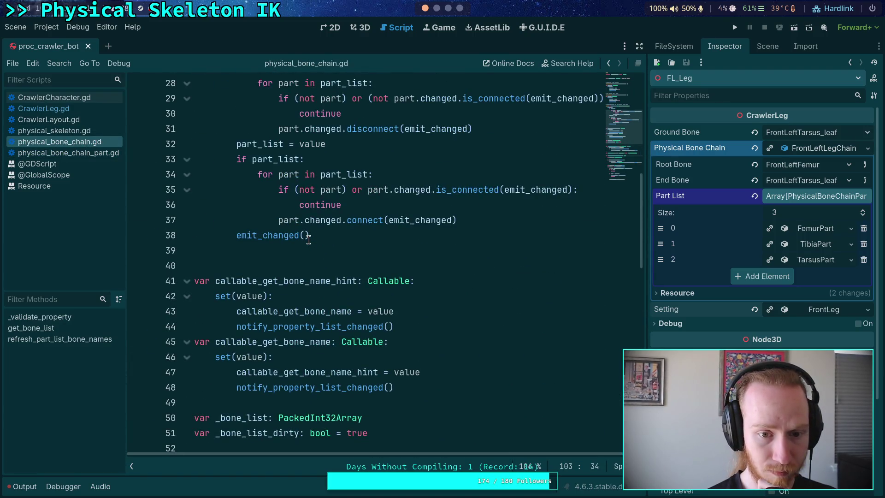
scroll(317, 240, "down", 2)
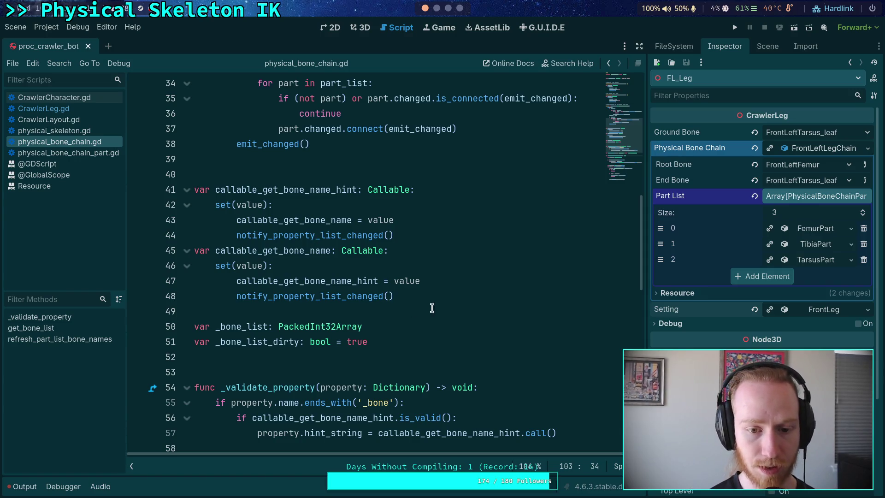
left_click(422, 292)
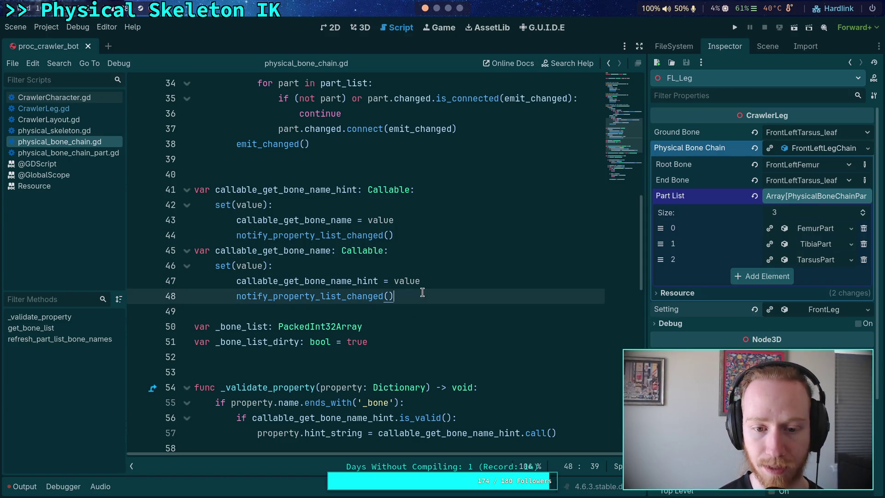
double_click(301, 251)
scroll(376, 284, "down", 6)
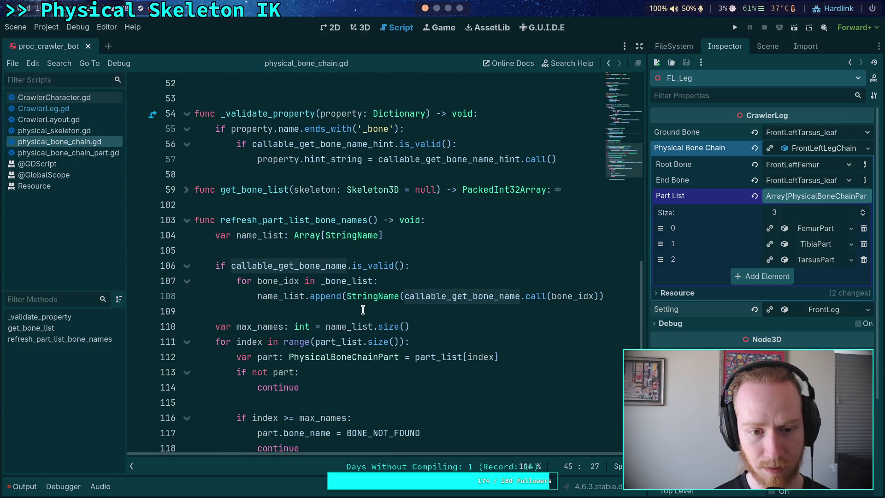
scroll(362, 310, "up", 5)
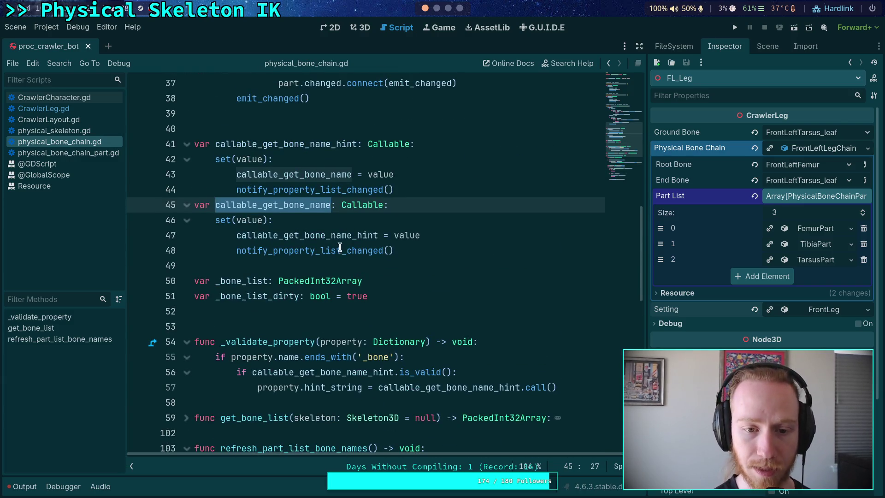
double_click(313, 235)
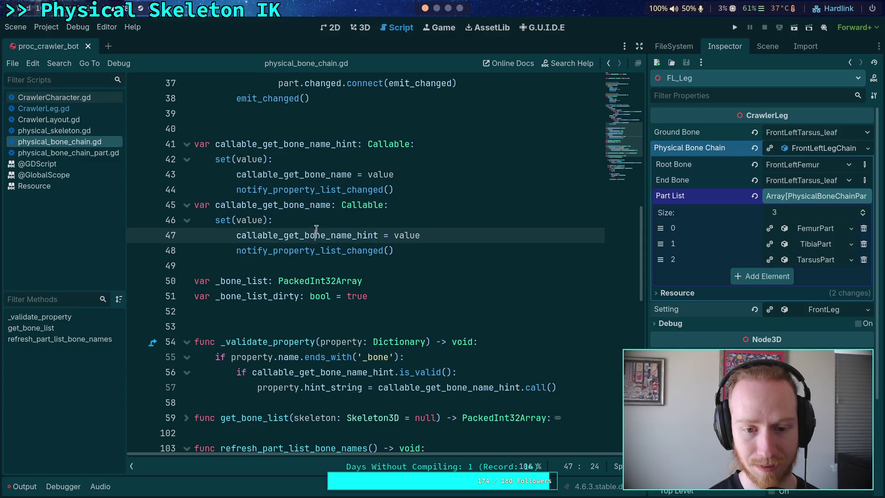
double_click(286, 206)
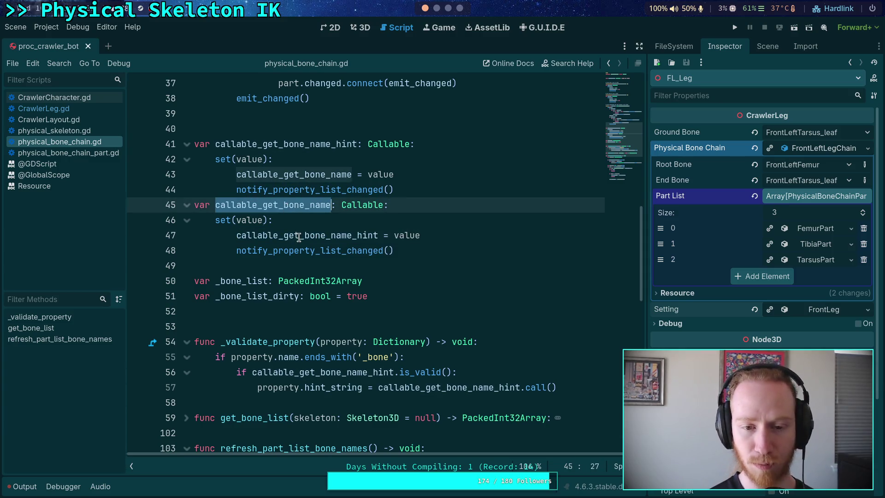
mouse_move(299, 236)
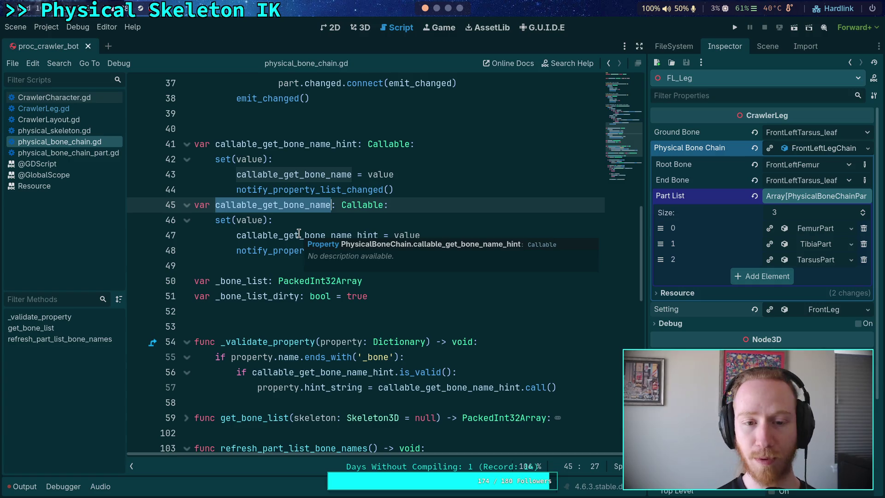
Step: Swap the names so the hint setter assigns callable_get_bone_name_hint and the other assigns callable_get_bone_name
double_click(312, 144)
right_click(312, 144)
left_click(331, 184)
left_click(325, 174)
double_click(325, 174)
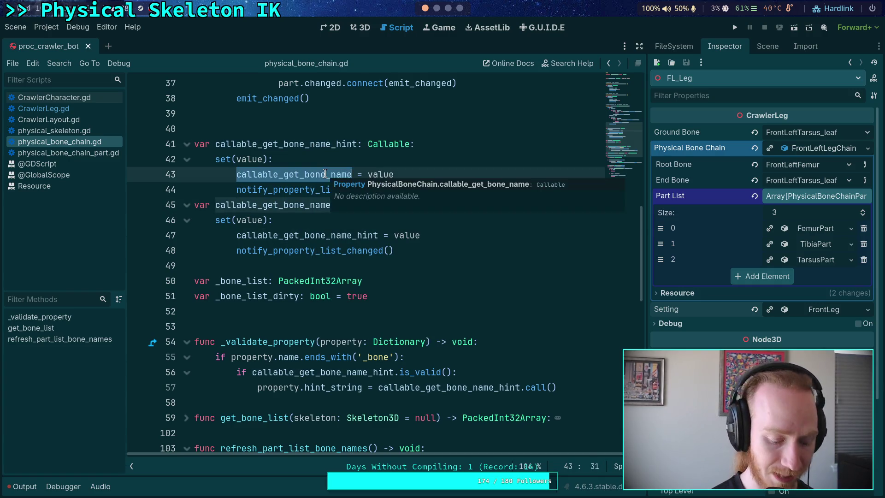
key("ctrl+v")
double_click(286, 204)
right_click(286, 205)
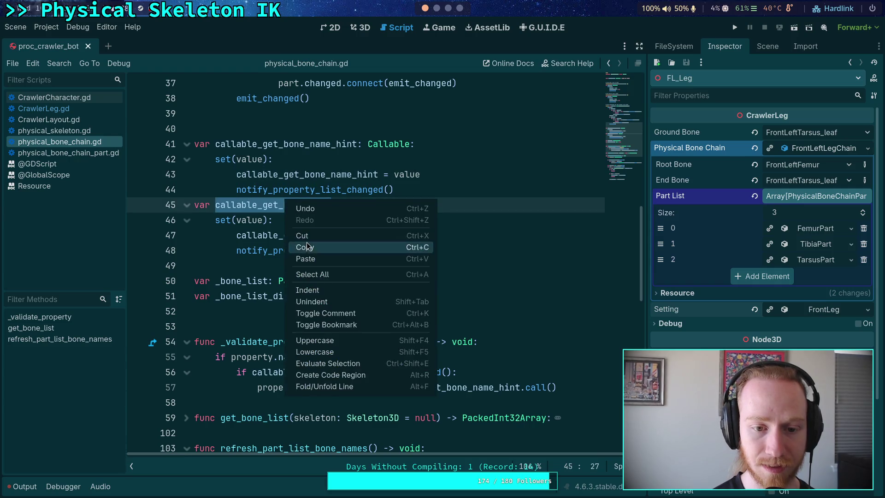
left_click(306, 242)
double_click(303, 235)
key("ctrl+v")
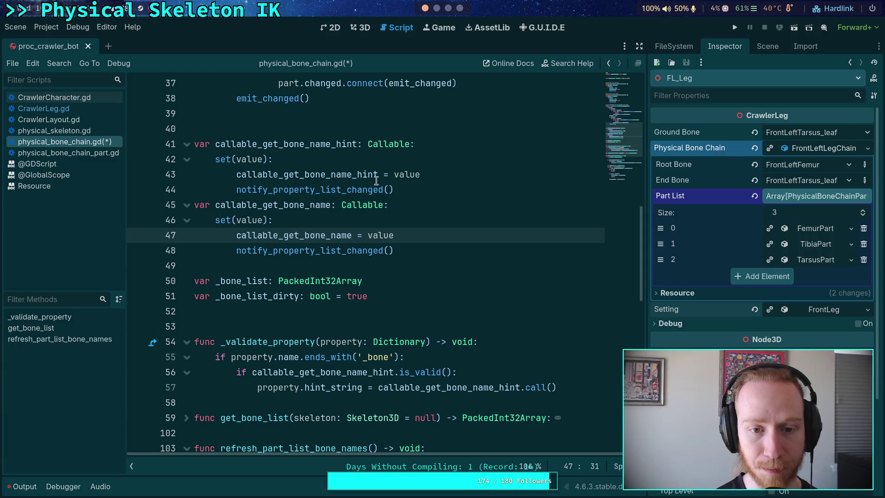
Step: Delete callable_get_bone_name's setter block and move its declaration above the hint variable
left_click_drag(407, 193, 224, 191)
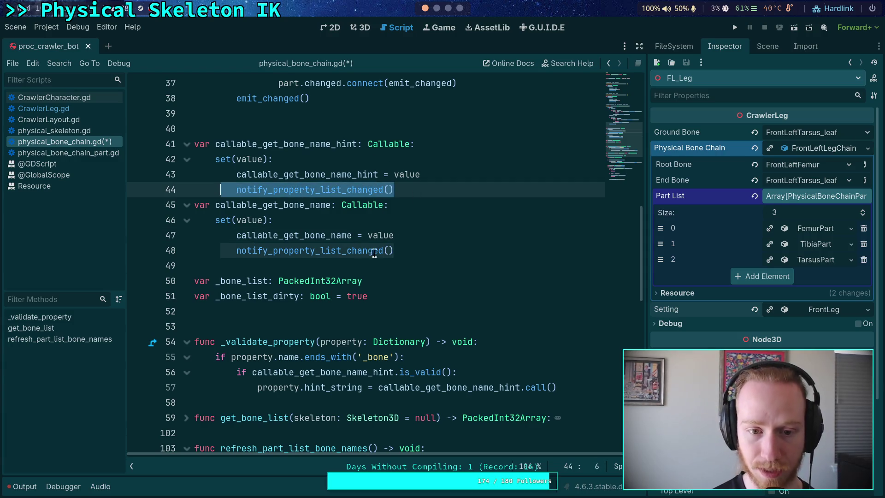
left_click(394, 249)
mouse_move(394, 249)
left_mouse_down()
mouse_move(406, 246)
mouse_move(410, 217)
mouse_move(399, 213)
left_mouse_up()
key("shift+Right")
key("BackSpace")
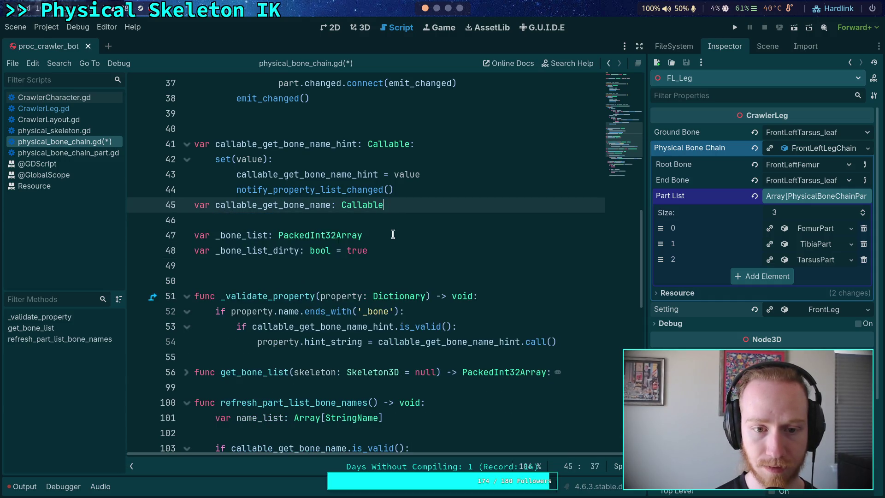
left_click(363, 218)
scroll(424, 233, "up", 2)
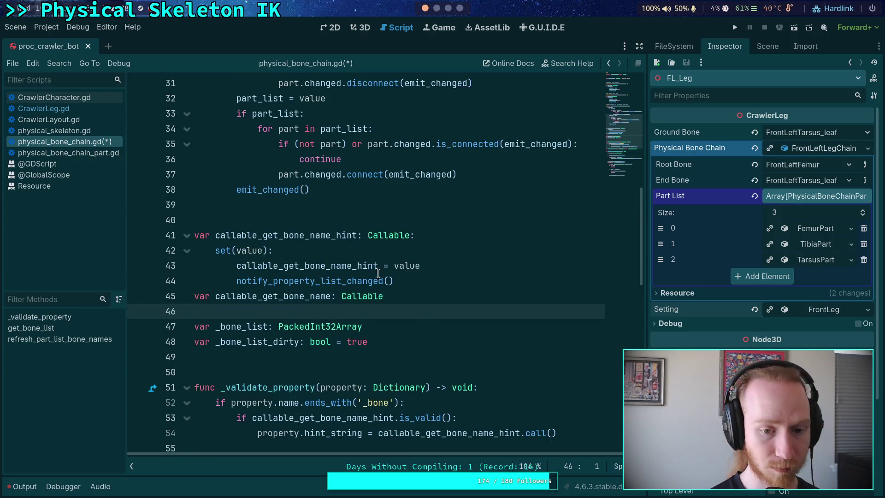
left_click(409, 295)
key("alt+Up")
key("alt+Up")
key("alt+Up")
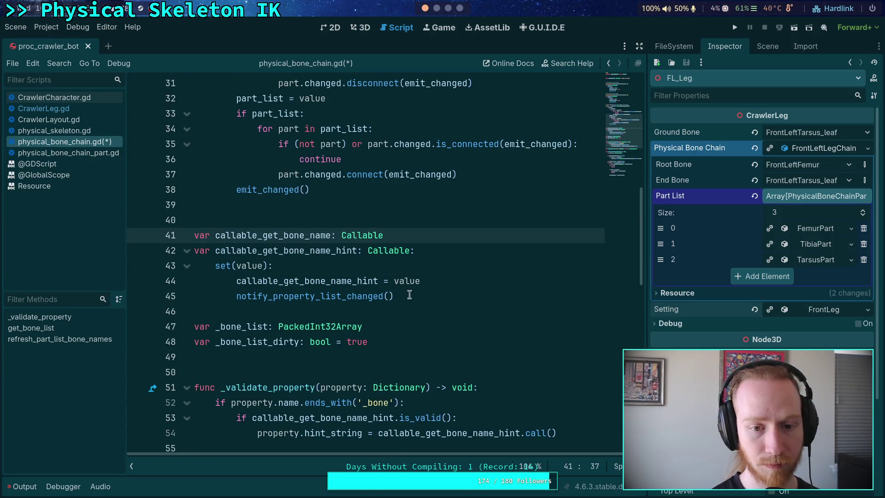
left_click(479, 299)
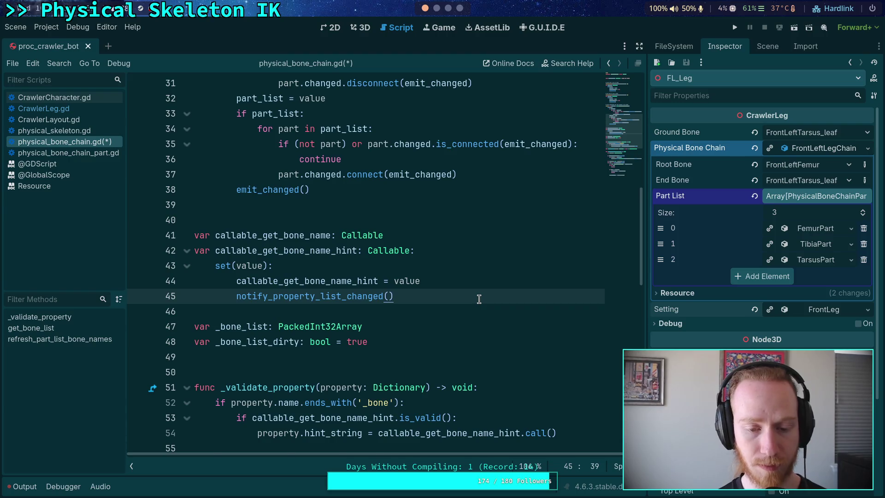
Step: Check refresh_part_list_bone_names, glance at physical_bone_chain_part.gd, then return to CrawlerLeg.gd
scroll(479, 299, "down", 7)
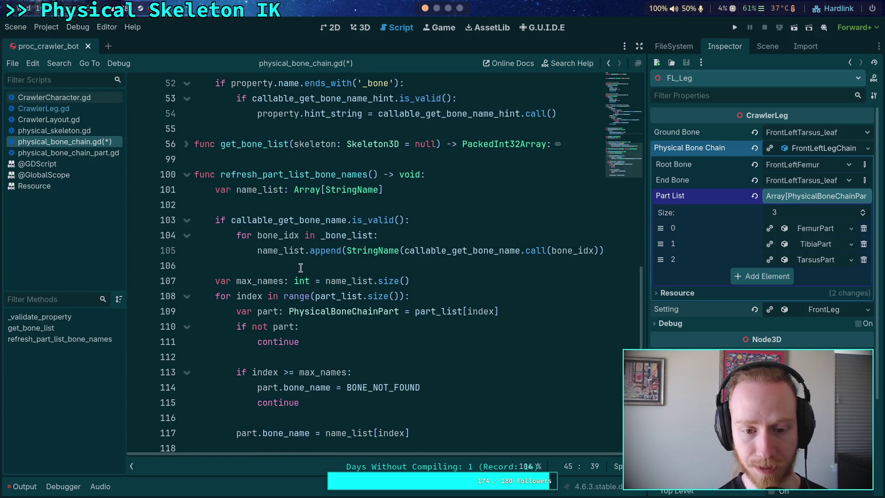
scroll(301, 268, "up", 1)
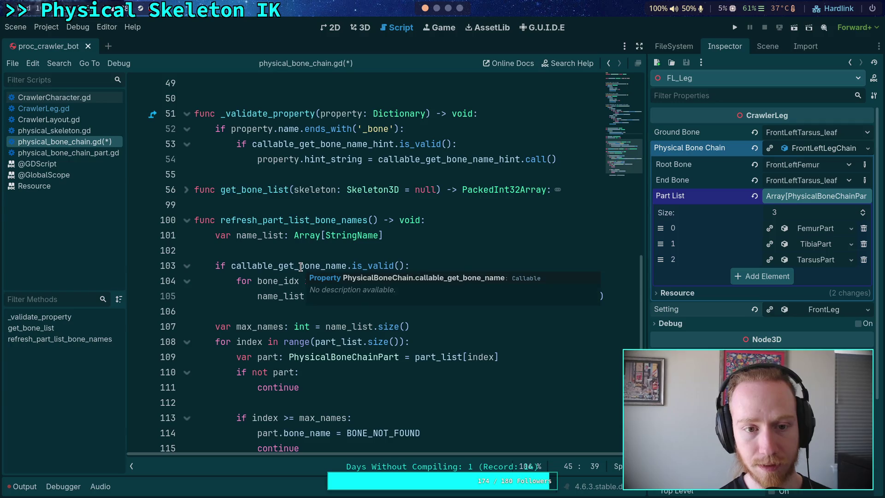
scroll(300, 268, "up", 3)
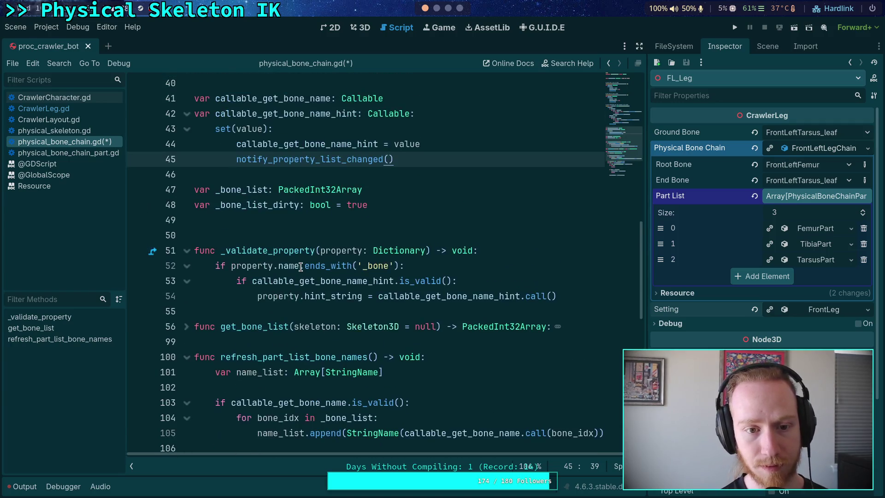
scroll(301, 268, "down", 2)
double_click(299, 265)
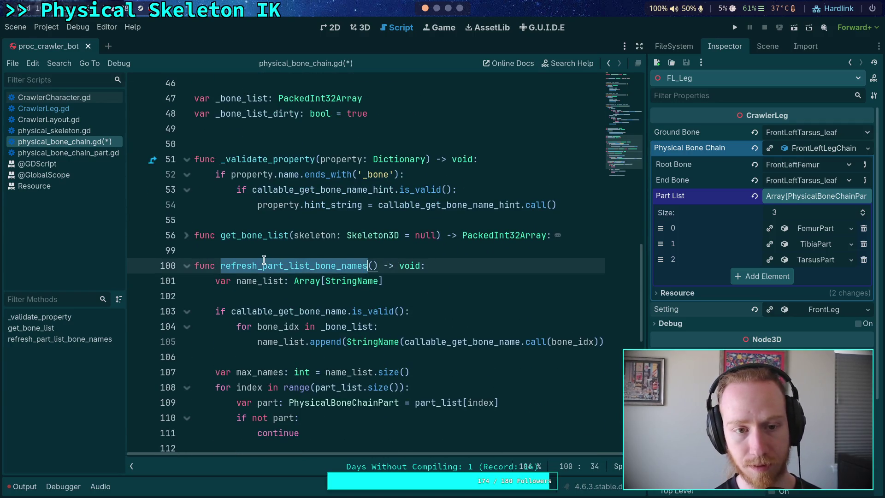
scroll(264, 260, "up", 2)
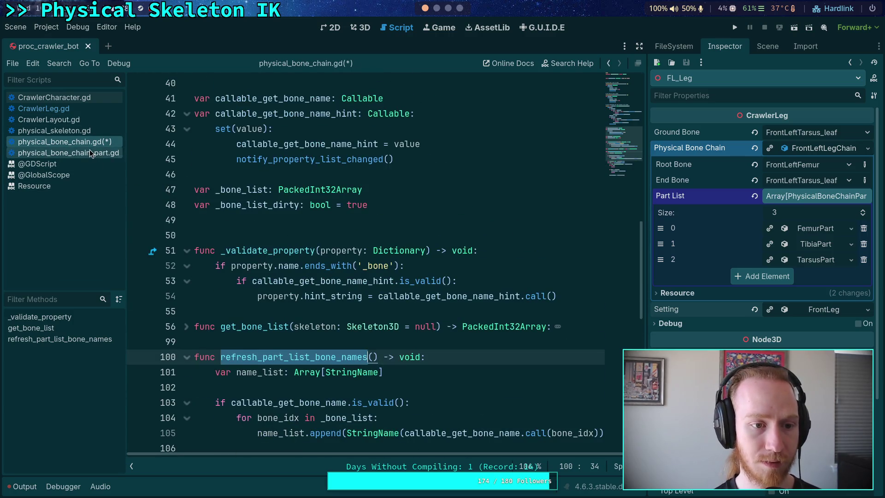
left_click(90, 153)
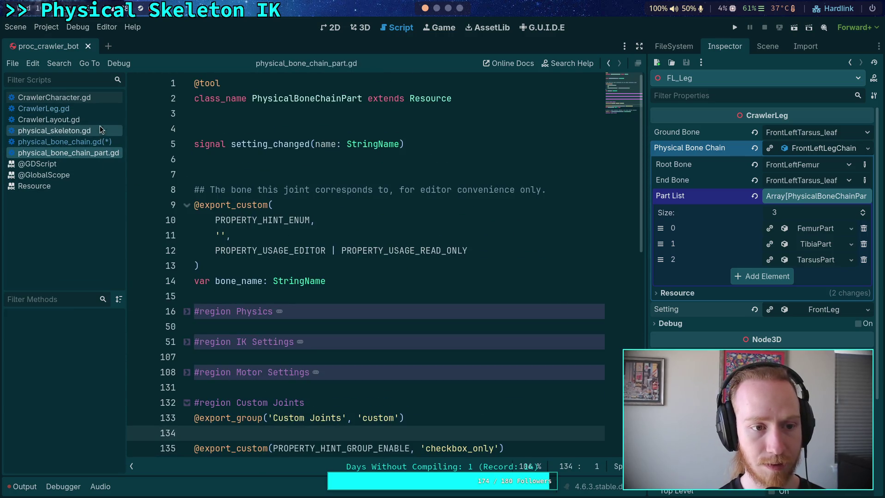
left_click(98, 112)
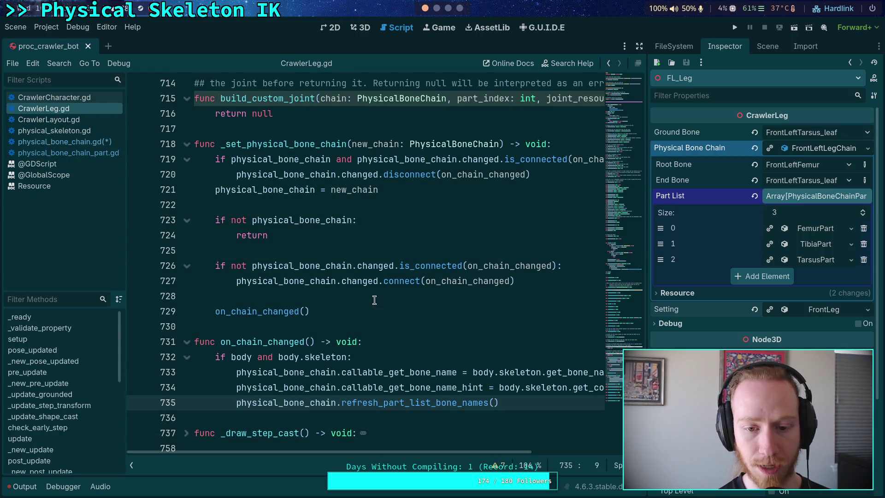
scroll(433, 336, "down", 1)
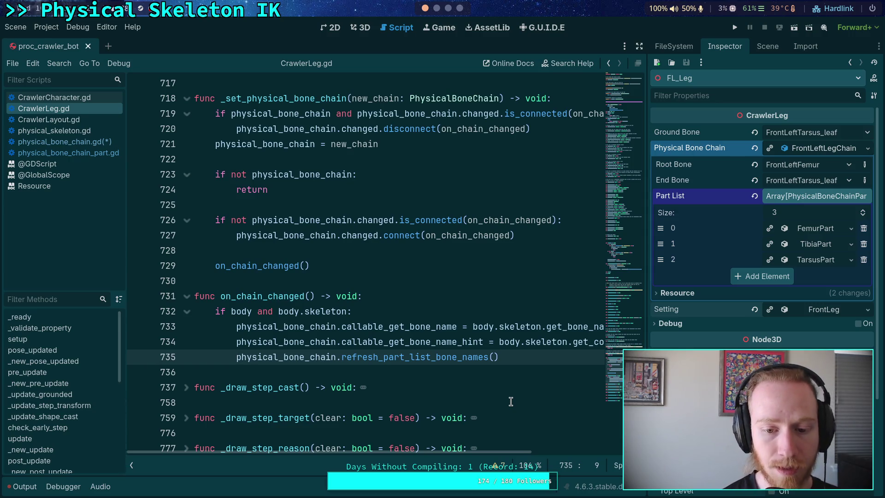
left_click_drag(237, 343, 236, 357)
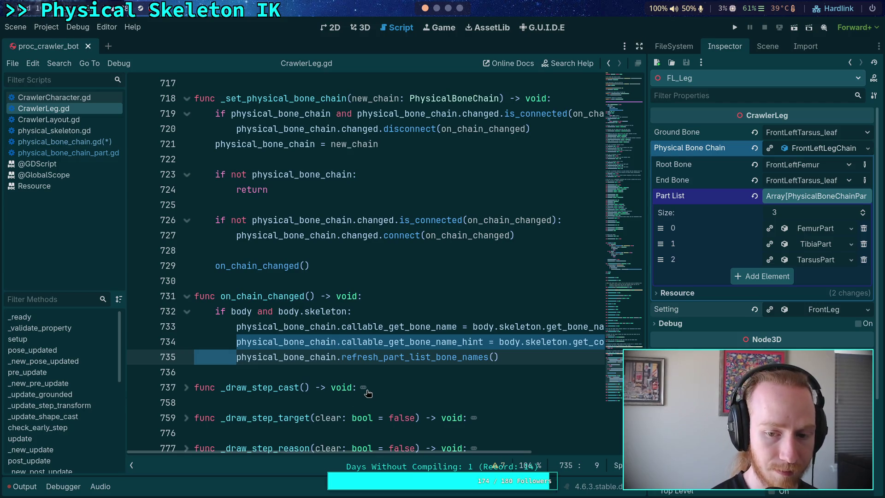
left_click(531, 234)
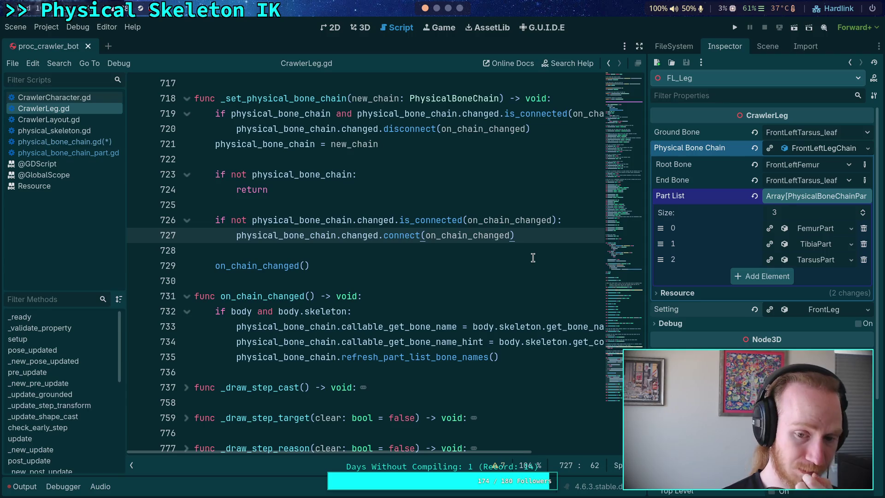
double_click(431, 357)
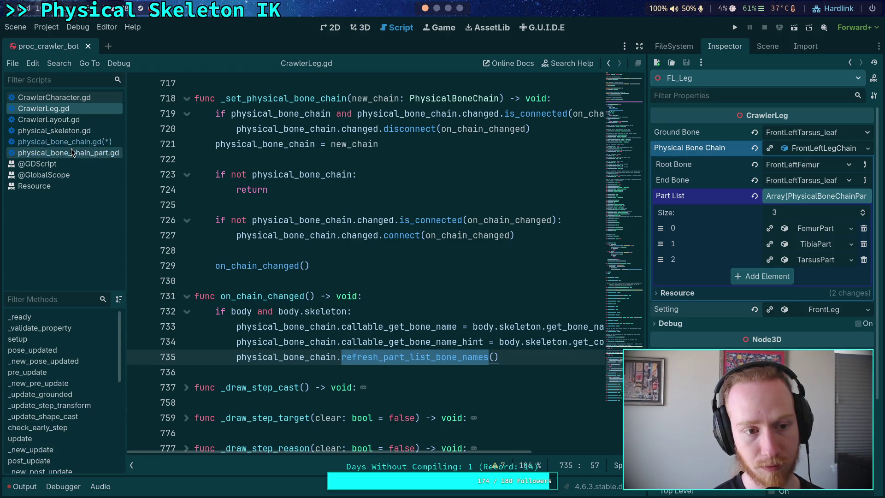
Step: Review the callable_get_bone_name variable in physical_bone_chain.gd and compare with physical_bone_chain_part.gd
left_click(65, 142)
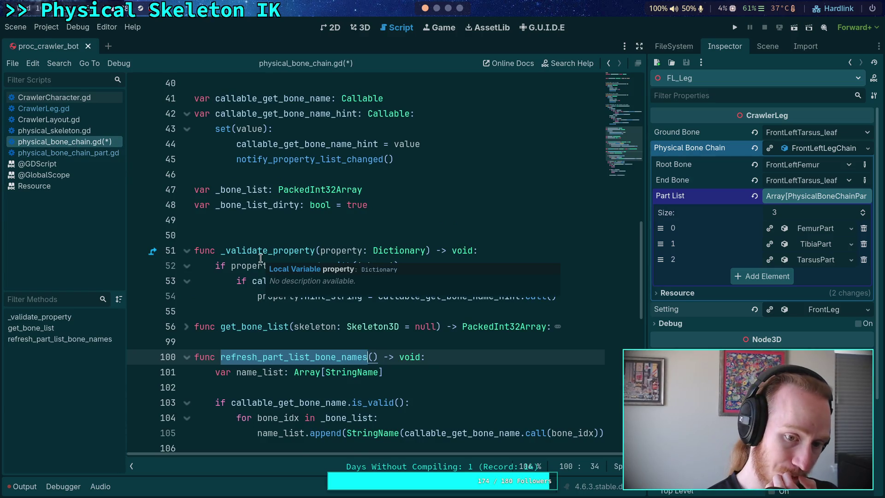
scroll(261, 257, "up", 2)
scroll(261, 257, "down", 1)
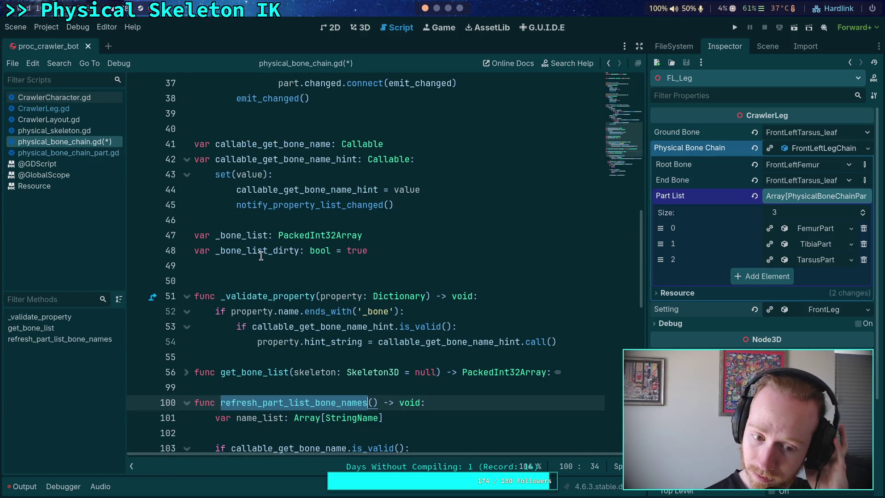
double_click(286, 144)
scroll(333, 251, "down", 6)
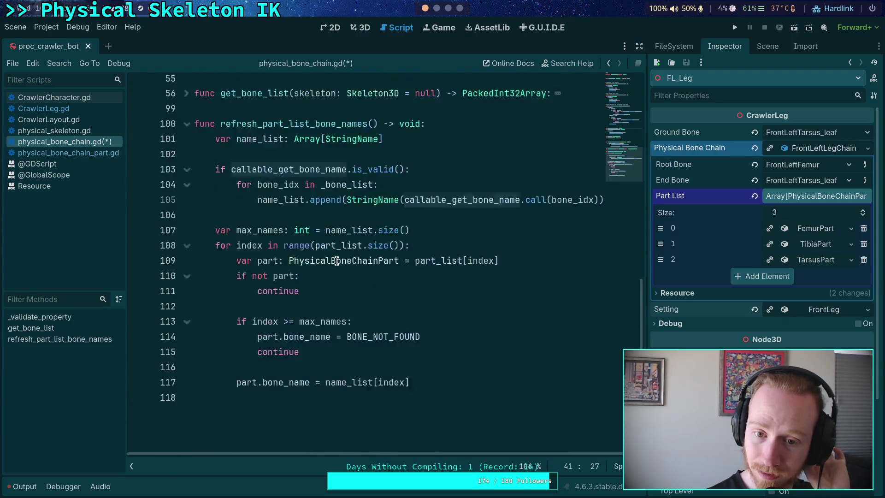
scroll(336, 261, "down", 2)
scroll(323, 267, "up", 8)
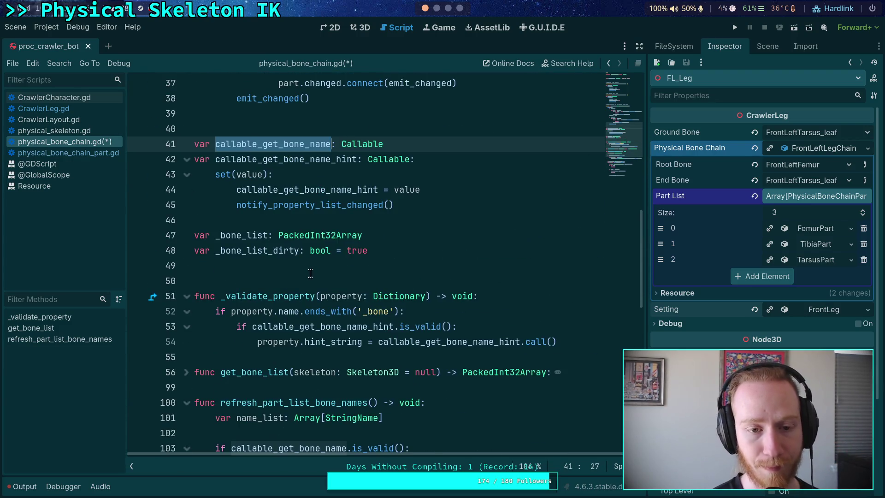
left_click(96, 153)
left_click(93, 138)
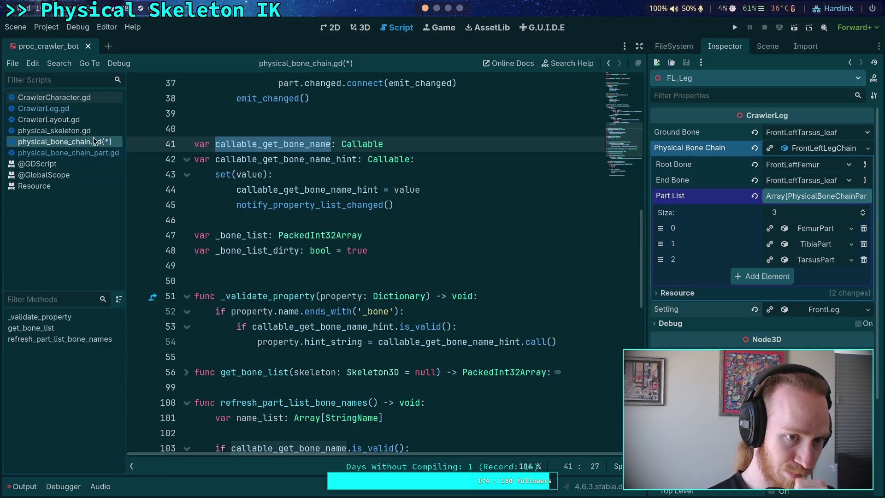
Step: Save the scripts, clear the Output log warnings, and go back to CrawlerLeg.gd
key("ctrl+s")
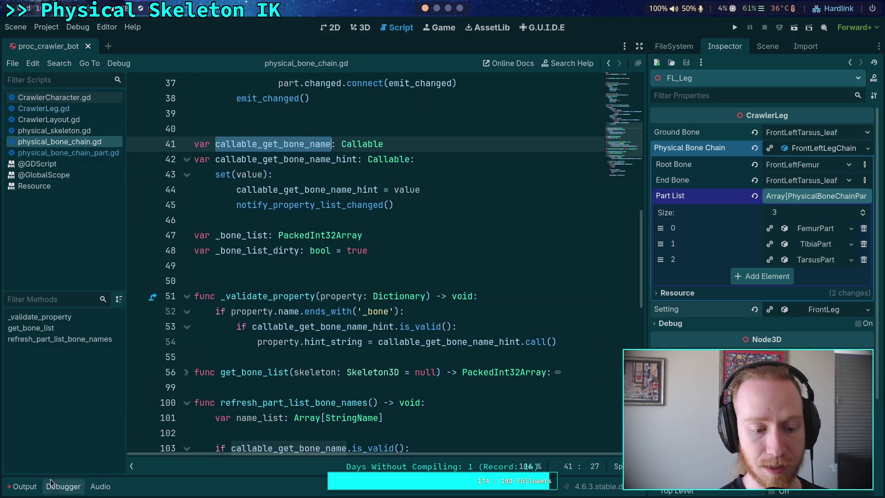
left_click(23, 486)
left_click(620, 371)
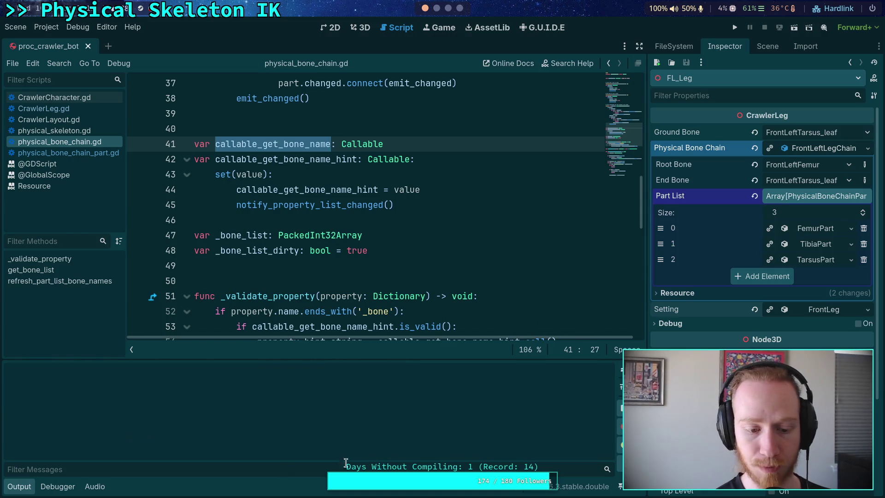
left_click(26, 486)
left_click(44, 109)
left_click(287, 367)
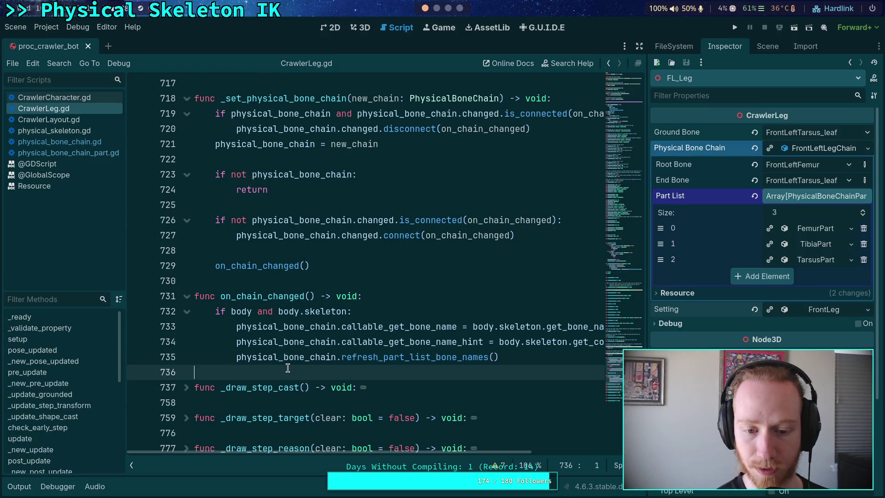
Step: Fold the on_chain_changed and _set_physical_bone_chain functions in CrawlerLeg.gd
scroll(286, 367, "up", 2)
left_click(186, 388)
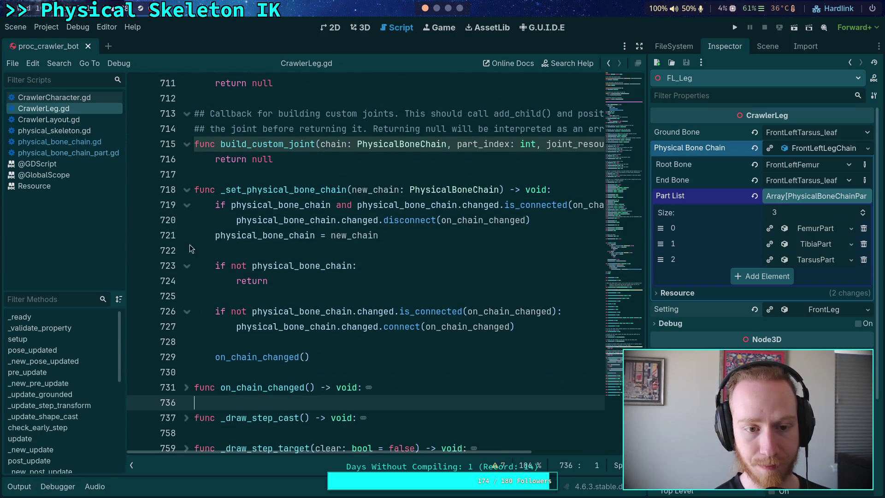
left_click(187, 190)
scroll(307, 360, "up", 2)
scroll(309, 364, "up", 2)
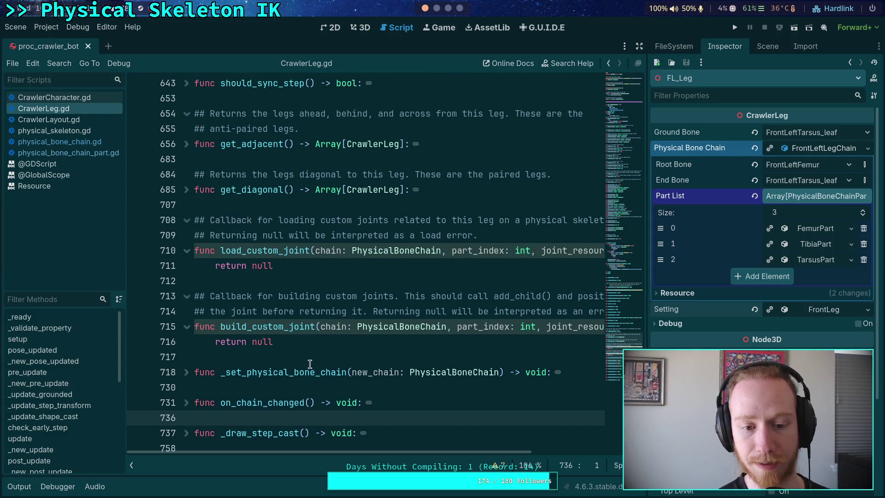
mouse_move(618, 355)
left_mouse_down()
mouse_move(615, 123)
mouse_move(623, 357)
left_mouse_up()
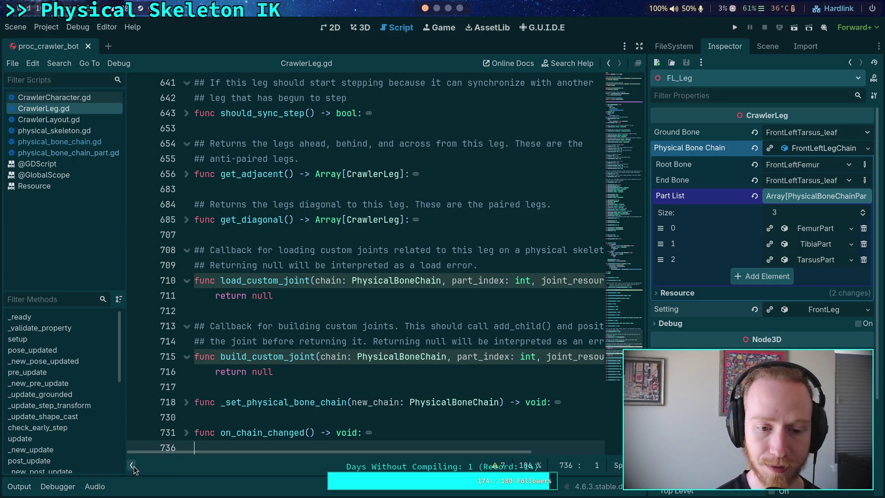
Step: Switch through physical_bone_chain.gd to the physical_skeleton.gd script
left_click(147, 311)
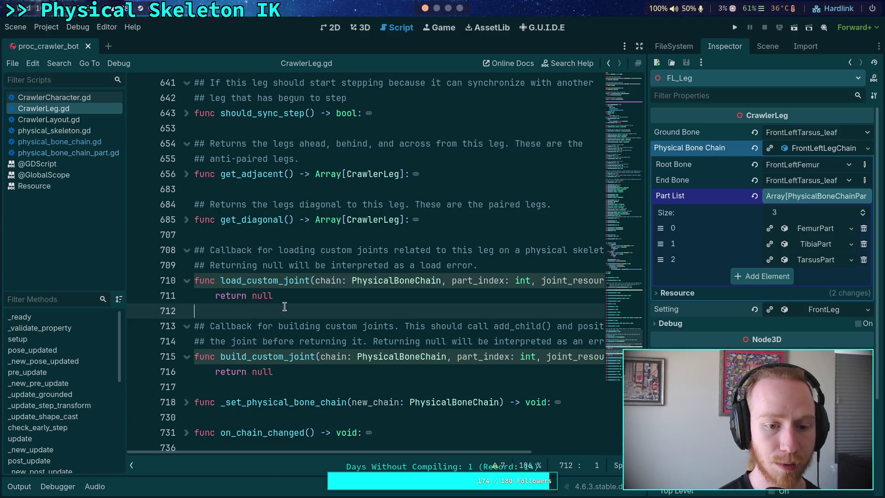
left_click(87, 145)
left_click(83, 130)
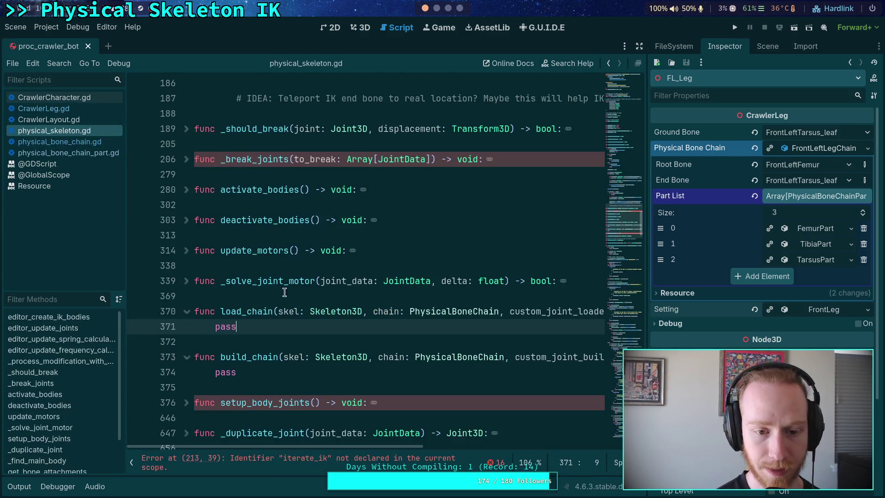
Step: Hide the script list and narrow the Inspector to give physical_skeleton.gd more room
scroll(286, 331, "down", 1)
left_click(132, 462)
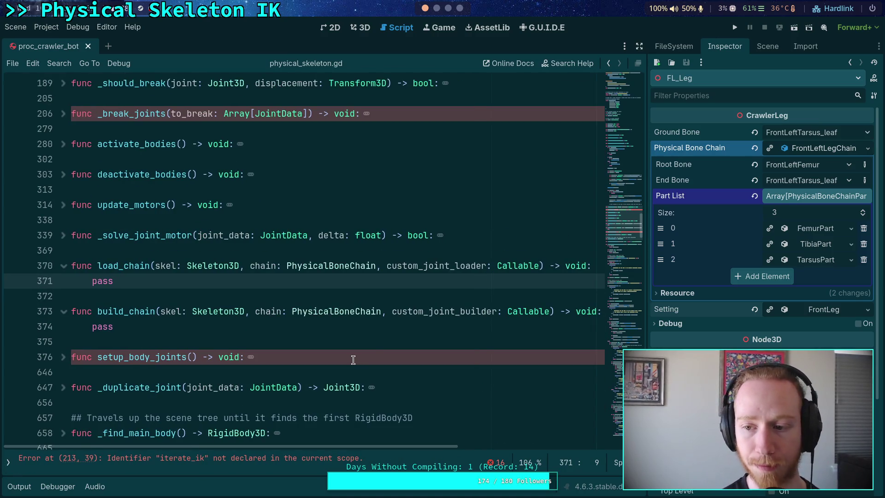
mouse_move(647, 284)
left_mouse_down()
mouse_move(668, 285)
mouse_move(655, 284)
left_mouse_up()
double_click(94, 282)
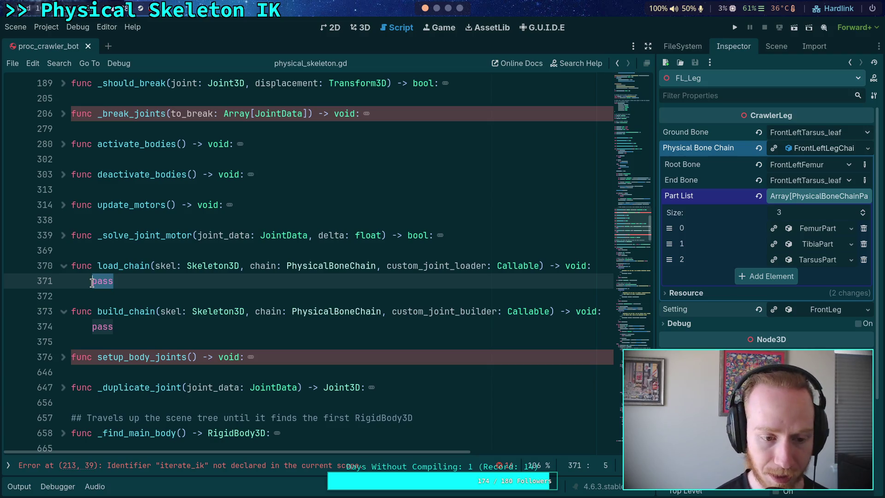
Step: Expand setup_body_joints and fold its iterate_ik block, attachment loops and loaded_joints blocks
left_click(63, 357)
scroll(106, 357, "down", 4)
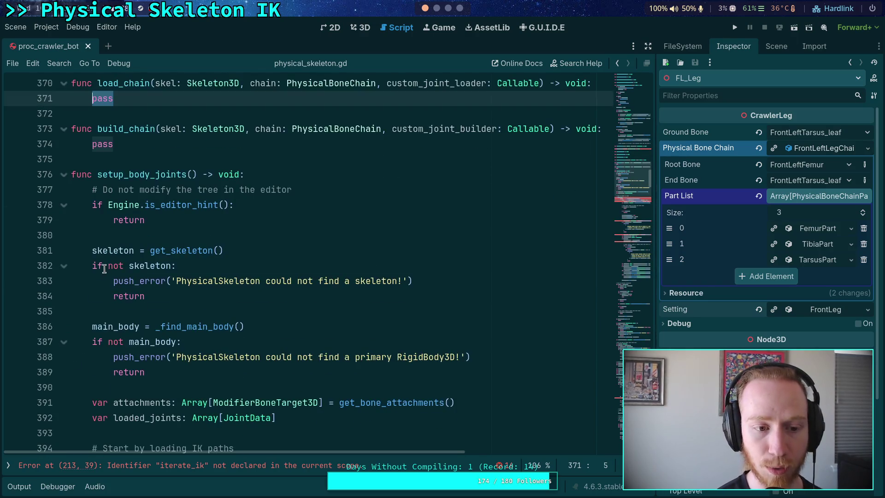
scroll(104, 268, "up", 2)
scroll(102, 272, "down", 5)
left_click(64, 281)
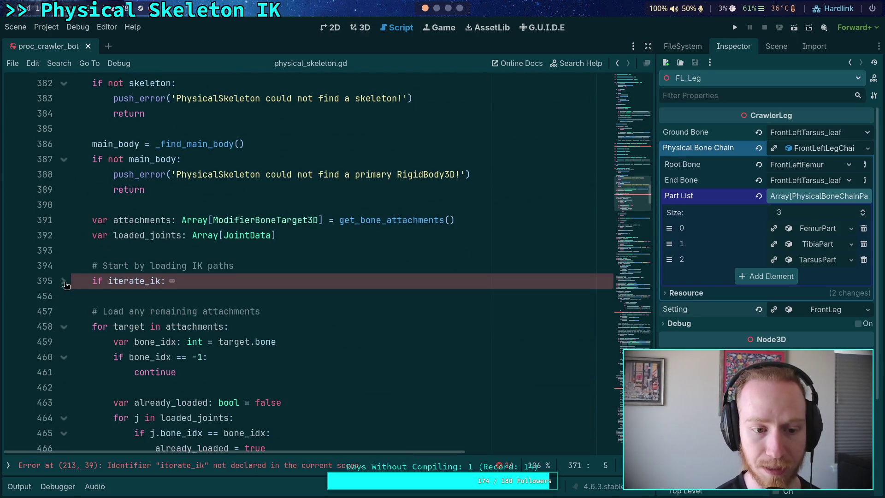
left_click(64, 326)
left_click(64, 357)
left_click(64, 402)
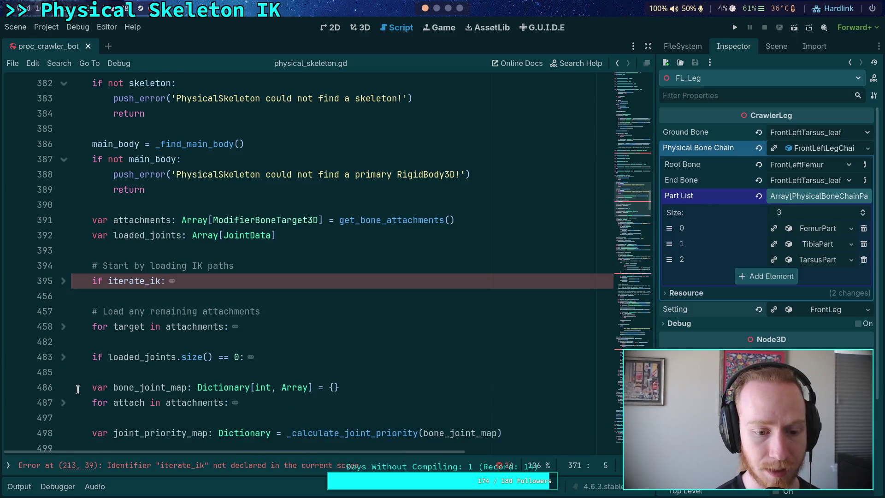
scroll(69, 341, "down", 4)
left_click(64, 312)
scroll(82, 365, "down", 3)
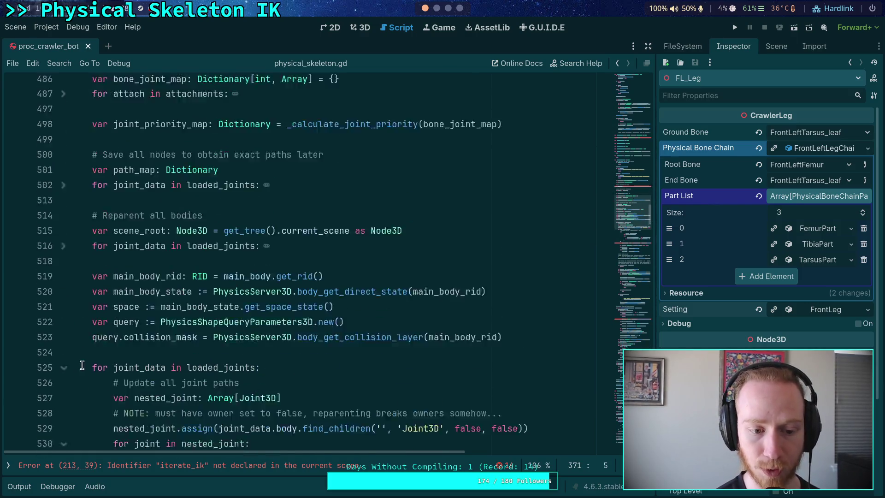
Step: Fold the joint path update, joint duplication and priority reversal loops in setup_body_joints
scroll(82, 365, "down", 2)
left_click(64, 310)
left_click(64, 356)
scroll(65, 327, "down", 3)
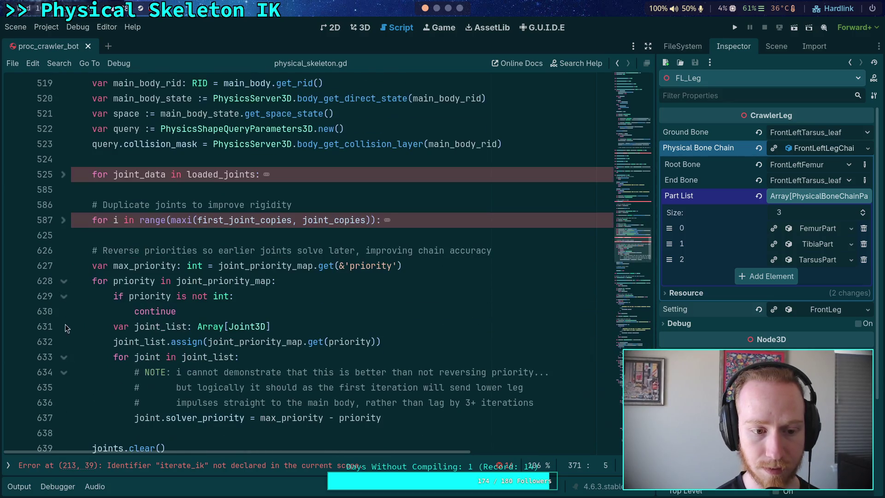
left_click(64, 280)
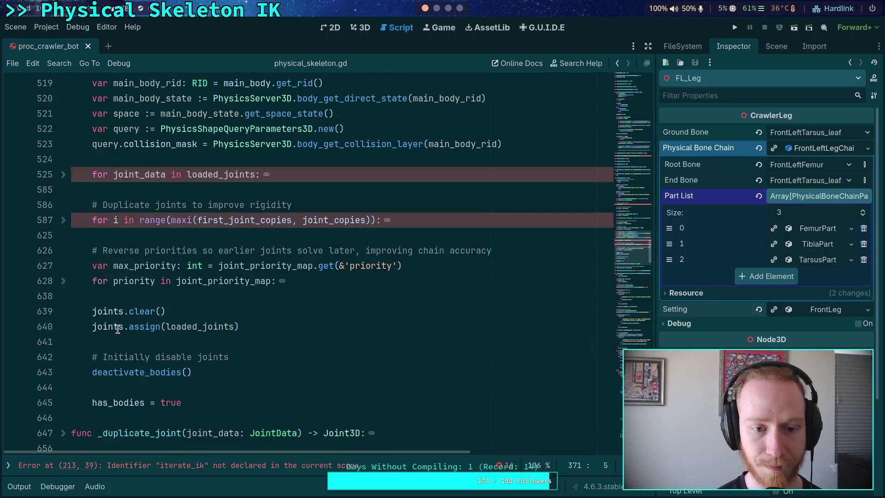
mouse_move(117, 329)
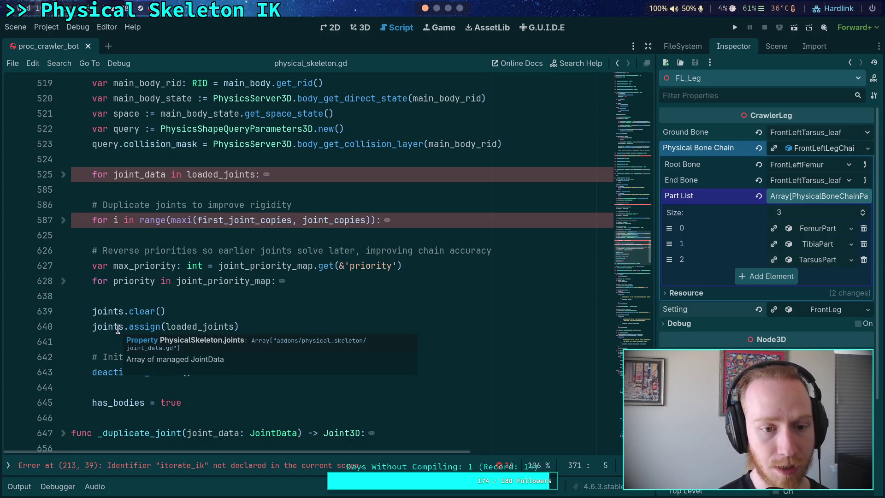
scroll(185, 279, "up", 20)
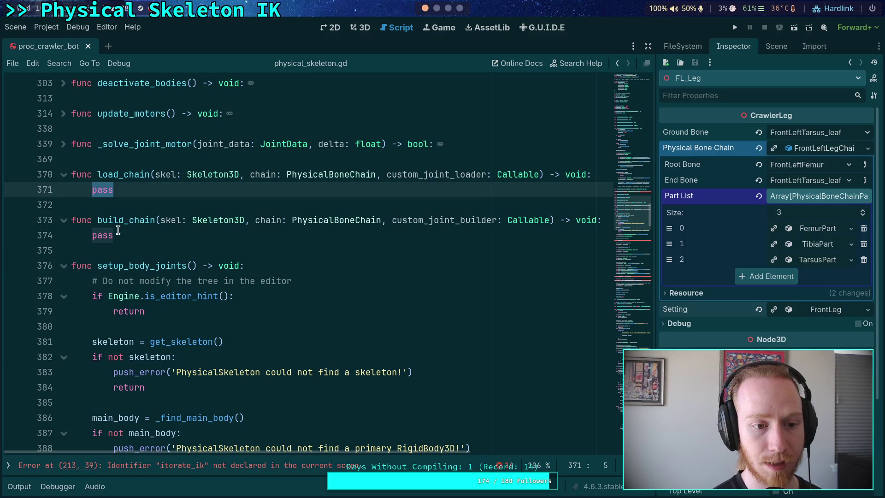
Step: Highlight setup_body_joints and trace every use of joints, including the assign call
double_click(139, 265)
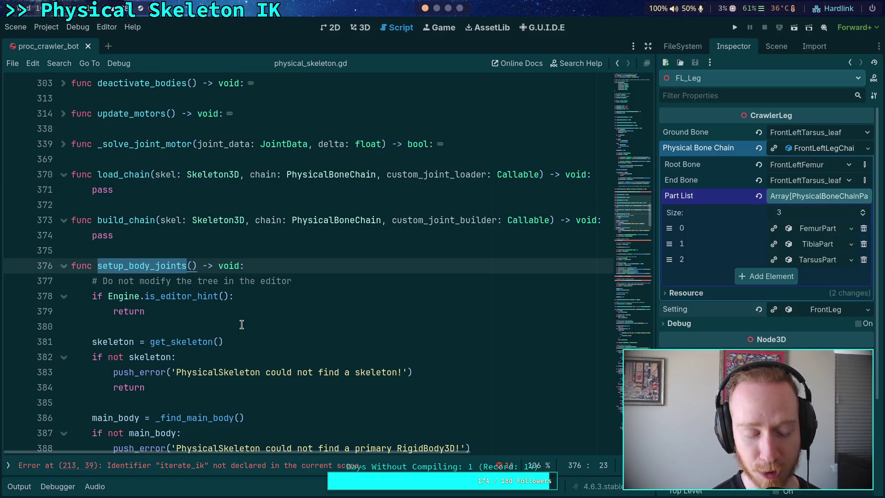
scroll(241, 324, "down", 9)
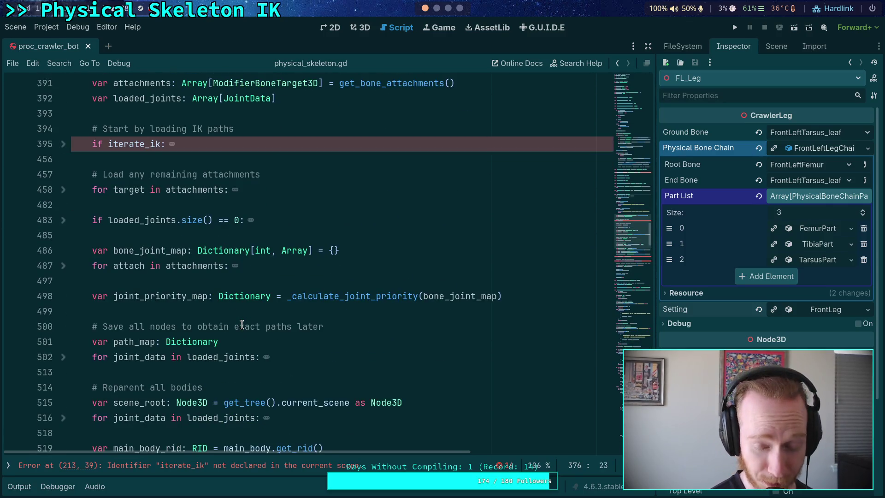
scroll(241, 324, "down", 8)
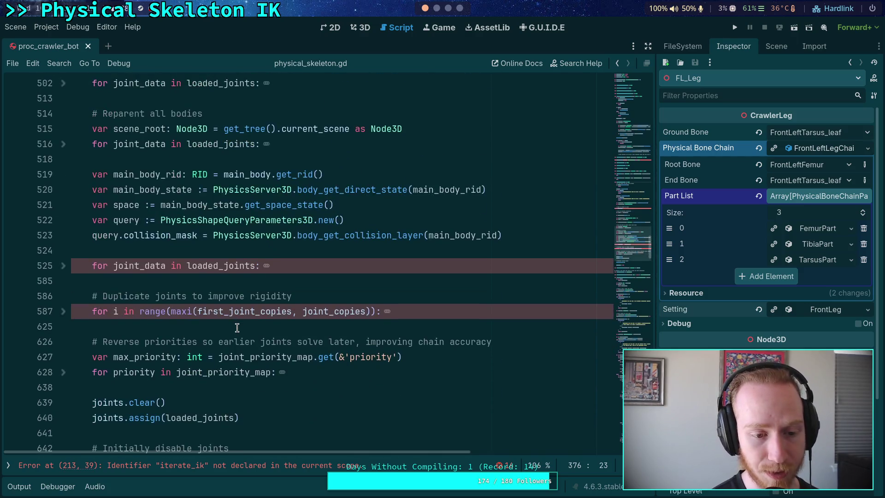
double_click(107, 311)
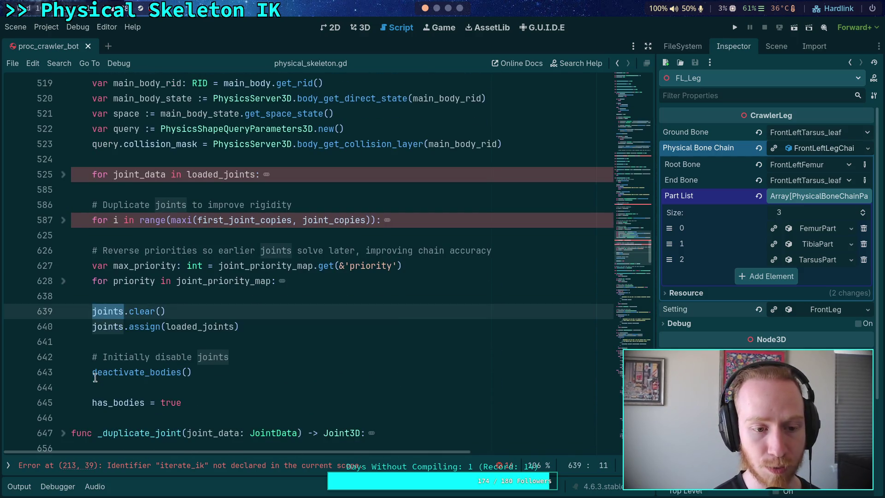
double_click(112, 327)
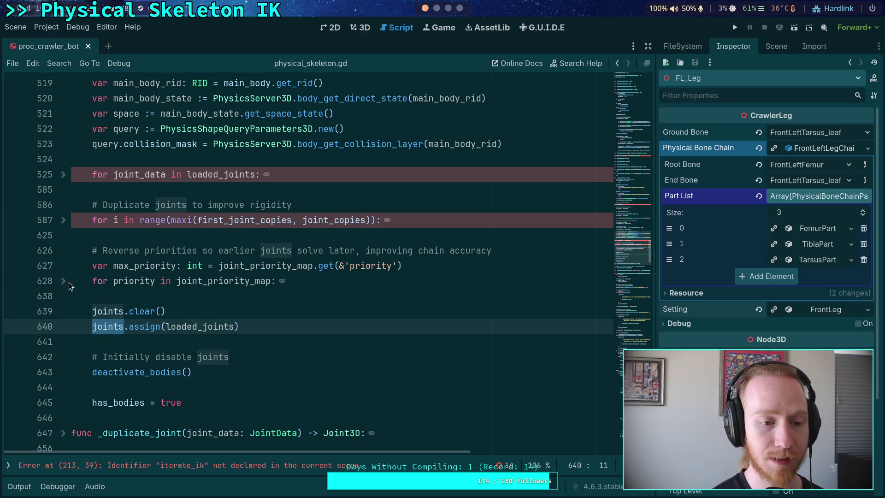
scroll(65, 285, "up", 1)
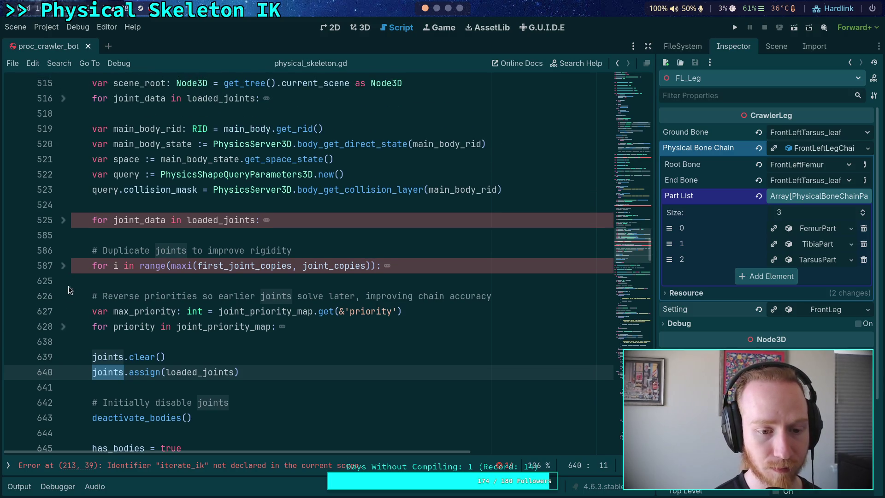
Step: Inspect joint_priority_map in the priority loop and the joint duplication loop, then refold both
left_click(64, 326)
double_click(230, 326)
scroll(70, 286, "down", 1)
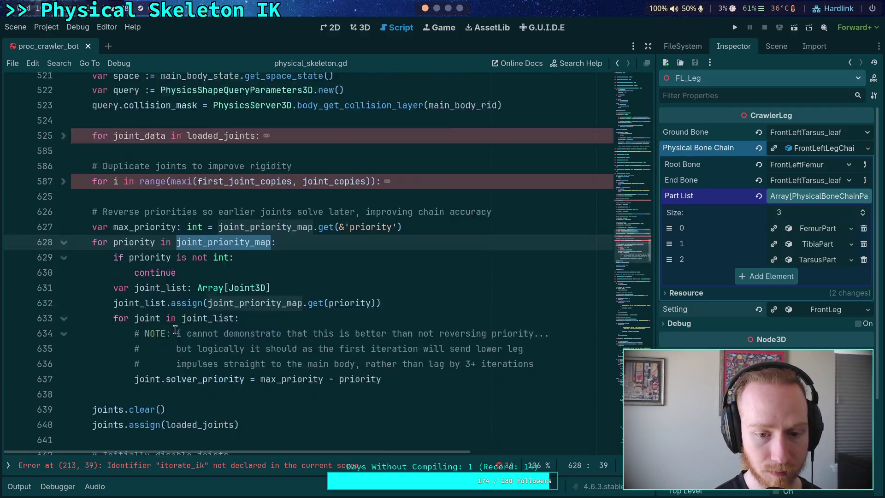
left_click(70, 286)
double_click(272, 270)
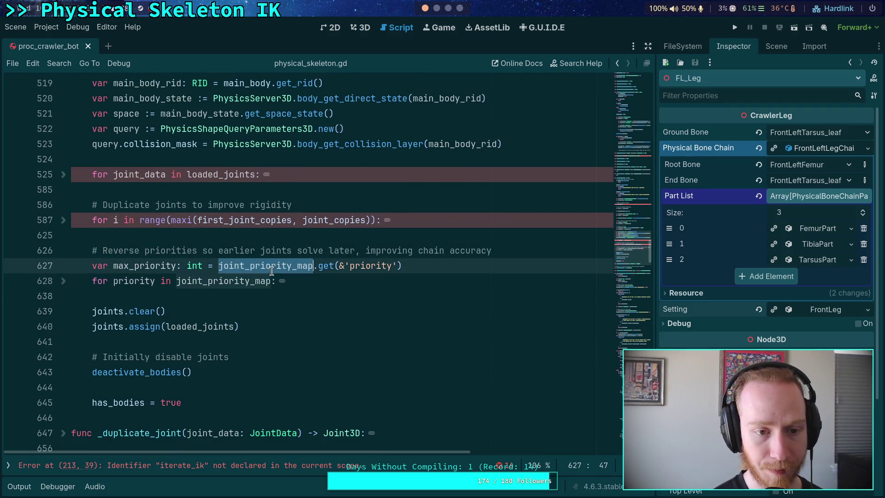
scroll(148, 298, "up", 5)
scroll(148, 298, "down", 3)
left_click(64, 310)
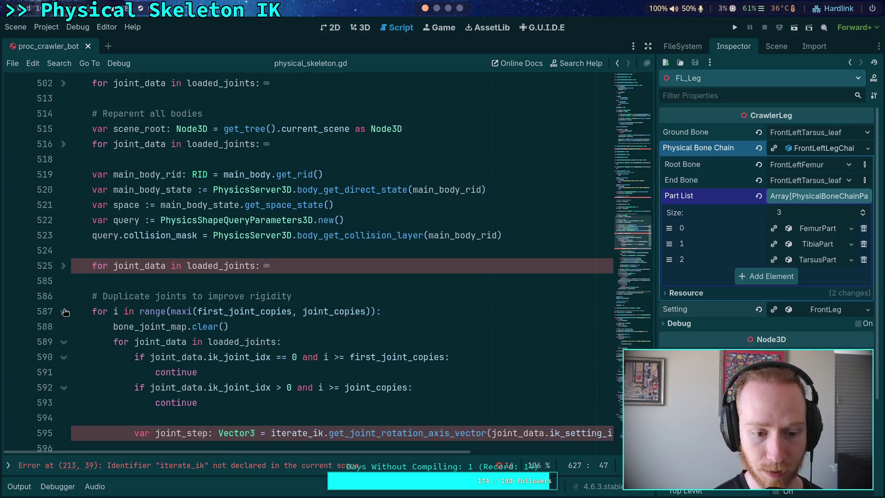
scroll(87, 311, "down", 9)
scroll(91, 314, "down", 3)
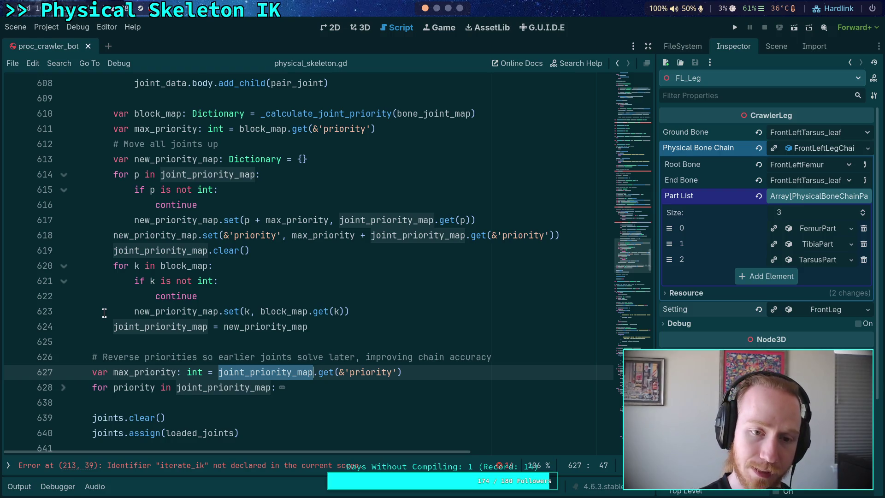
scroll(92, 304, "up", 12)
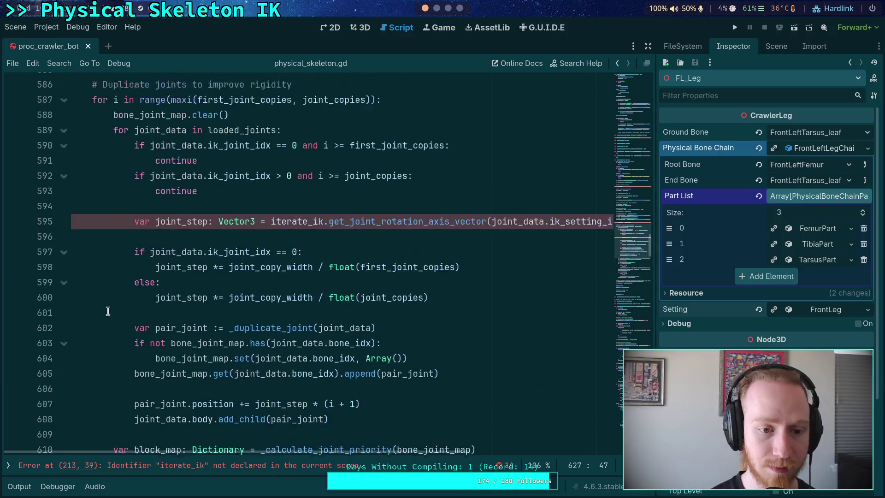
left_click(64, 312)
Step: Fold setup_body_joints and select the pass line in the load_chain stub at line 371
left_click(95, 282)
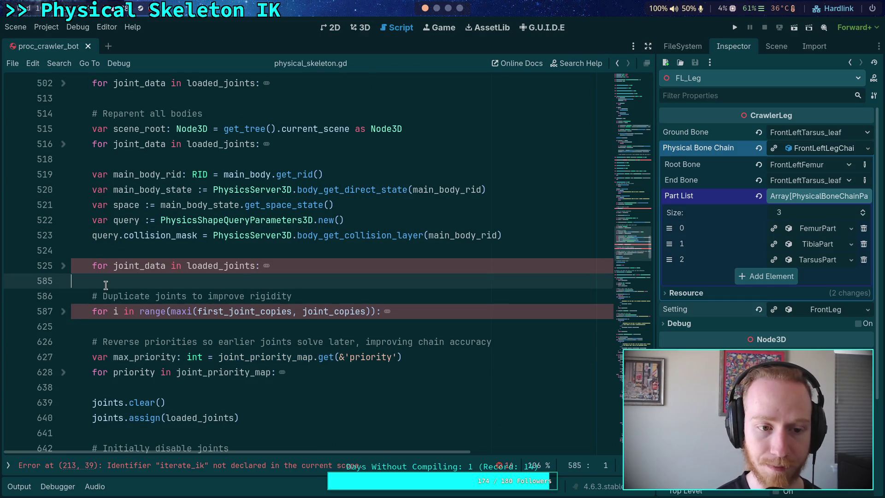
scroll(102, 285, "up", 15)
scroll(120, 275, "up", 2)
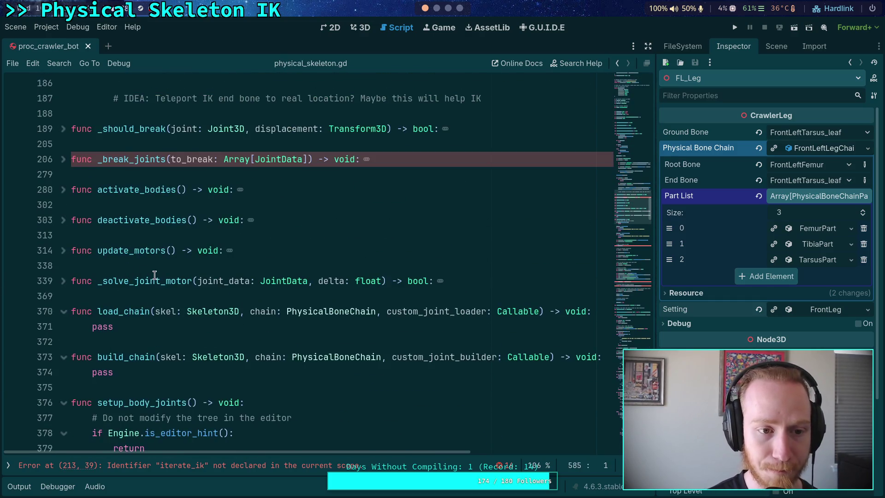
left_click(148, 326)
key("shift+Home")
left_click(64, 402)
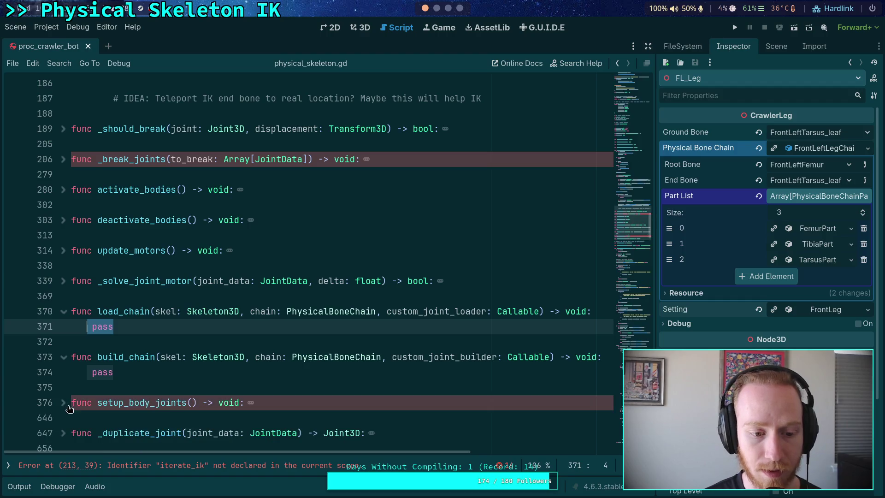
left_click(132, 386)
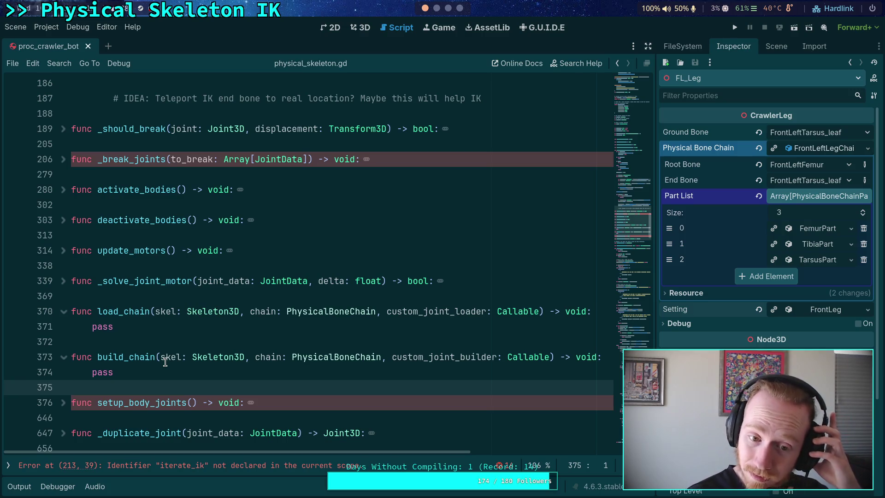
left_click_drag(113, 326, 94, 323)
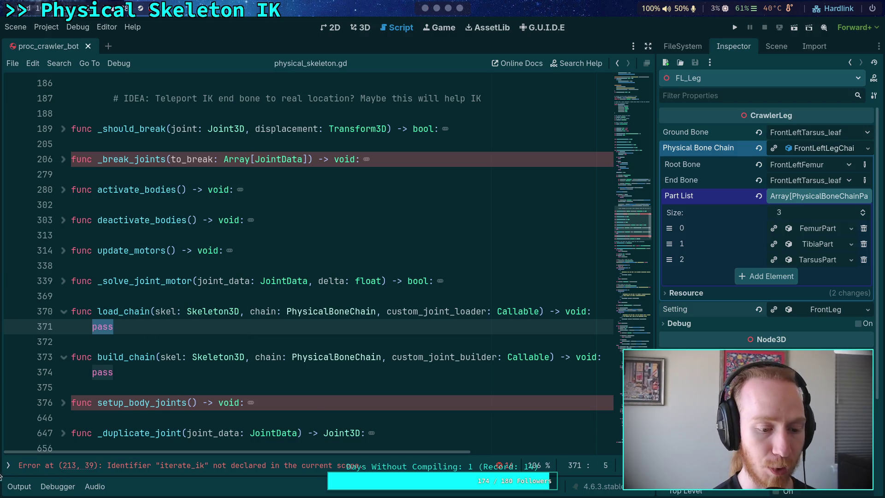
left_click(8, 465)
left_click(131, 465)
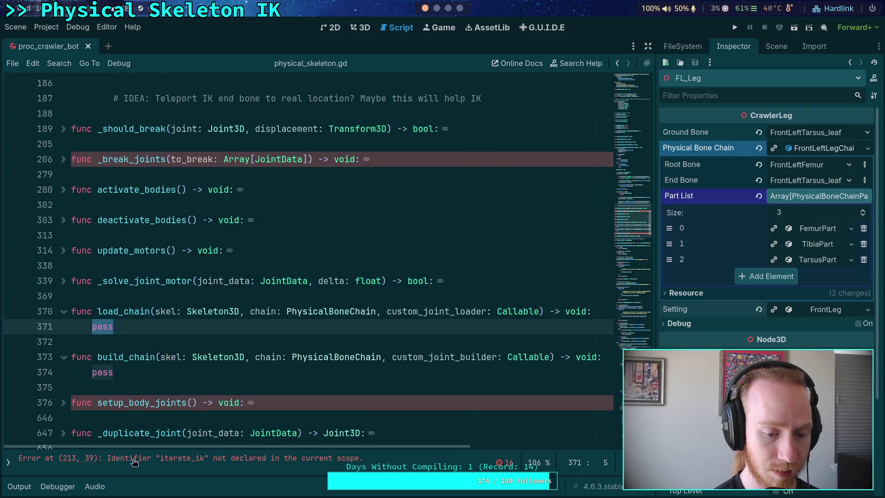
left_click(121, 325)
Step: Replace pass with 'var bone_list: PackedInt32Array = chain.get_bone_list(skel)' and show the Output errors
double_click(121, 325)
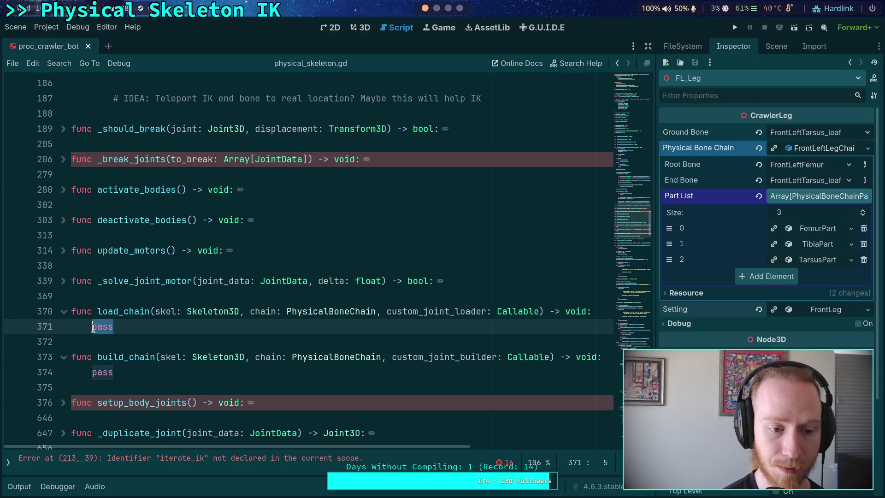
type("var bone_")
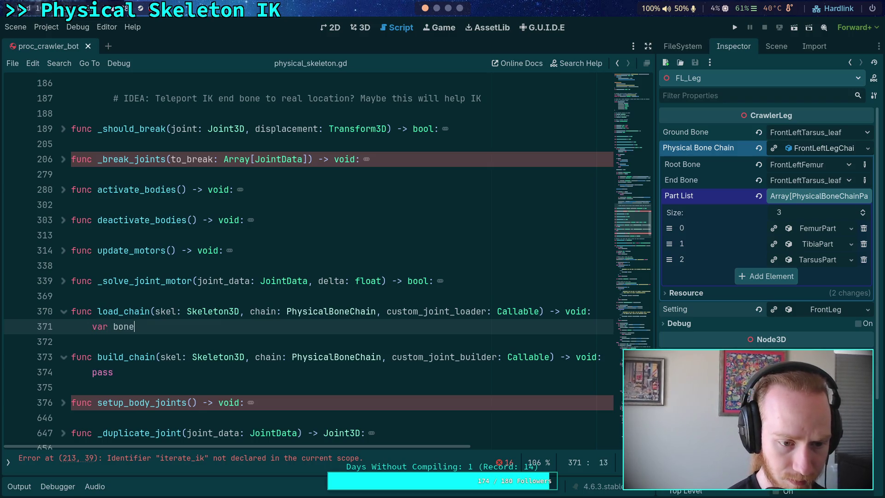
type("list:")
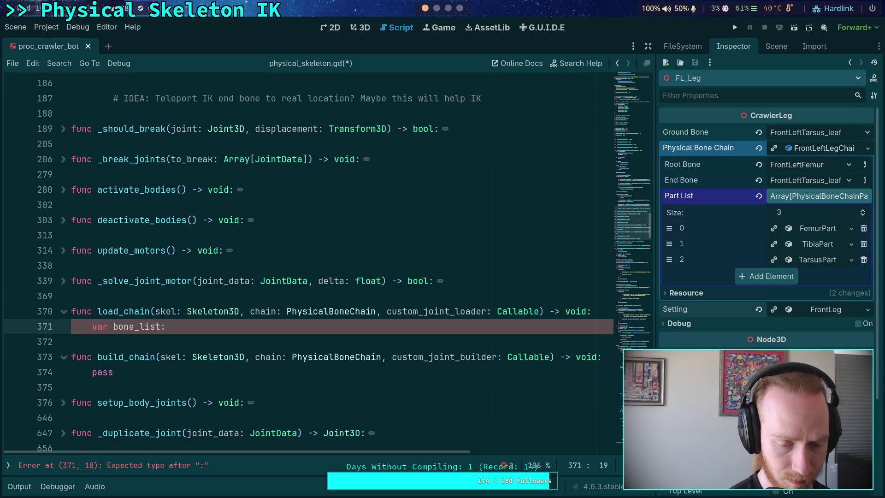
type(" PackedI")
key("Return")
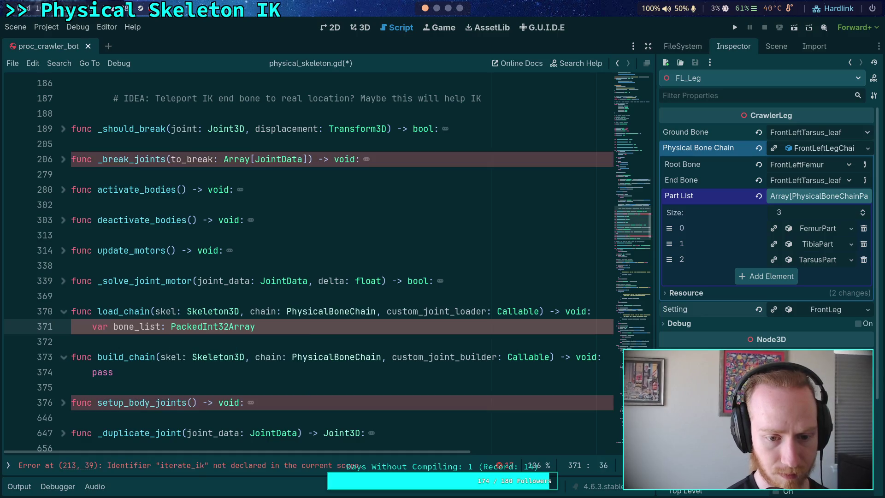
type("= chain.")
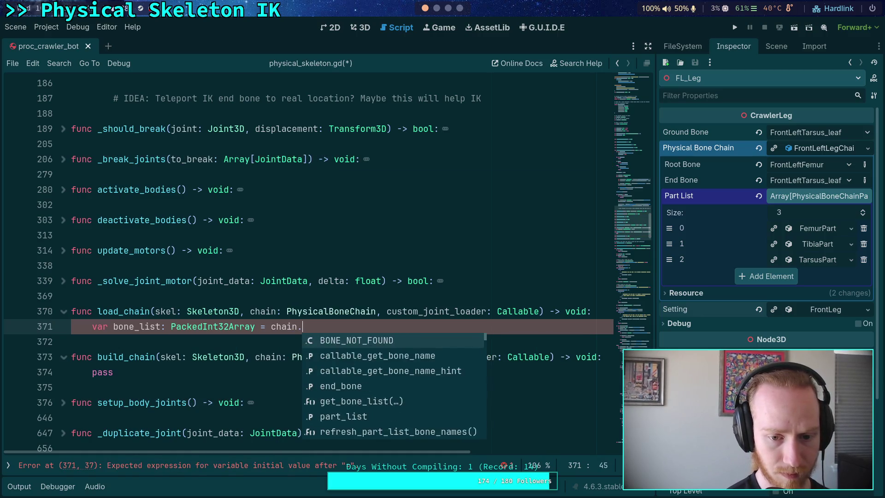
type("get")
key("Return")
type("skel")
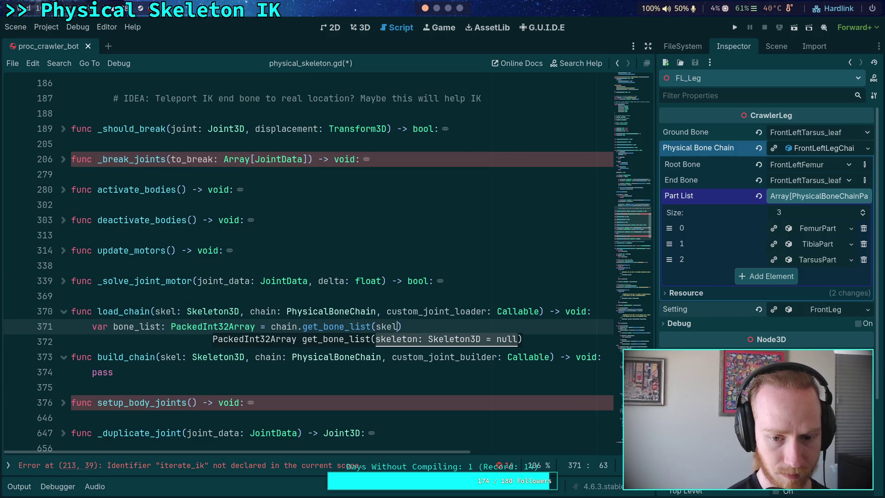
type(")")
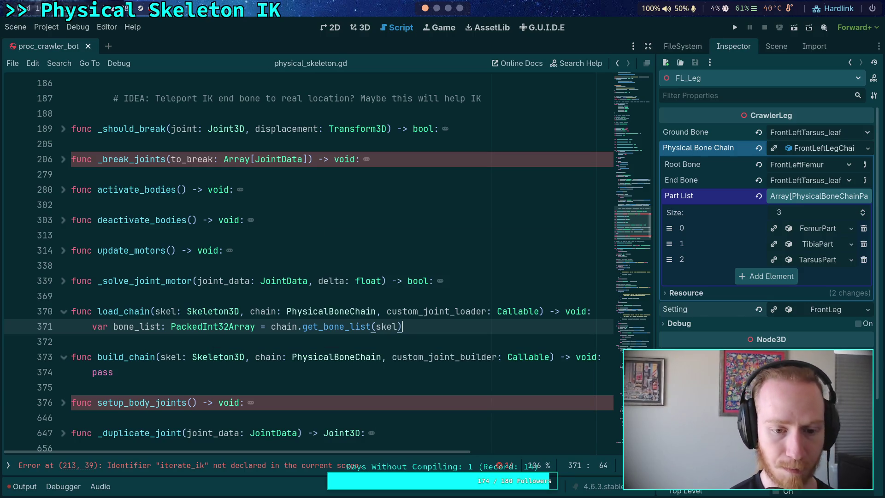
key("Return")
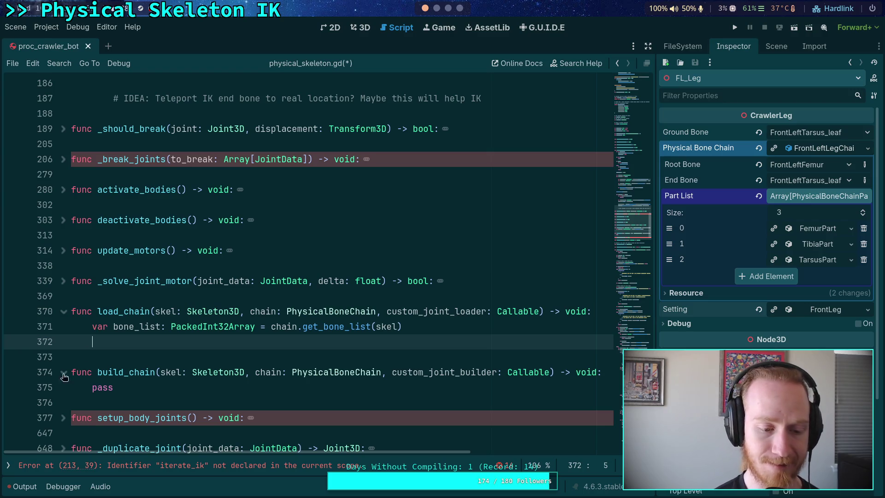
left_click(27, 487)
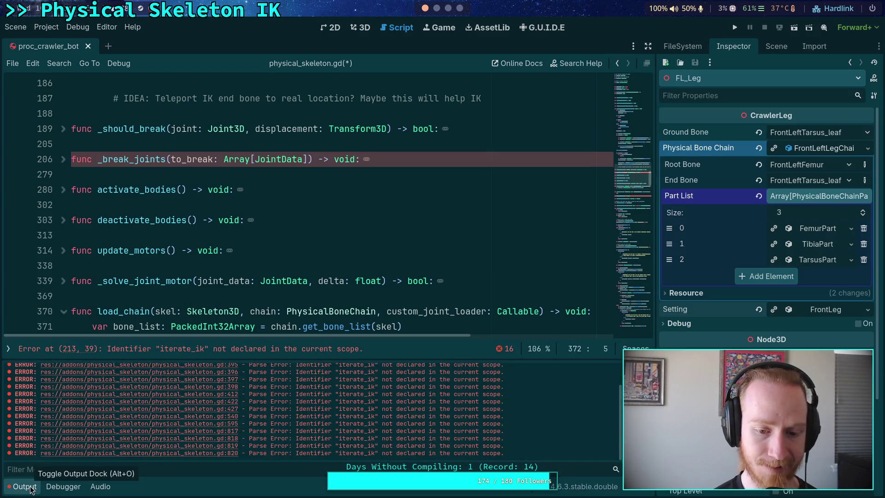
Step: Hide the Output, check the Physical Bone Chain resource, and close the proc_crawler_bot scene
left_click(31, 488)
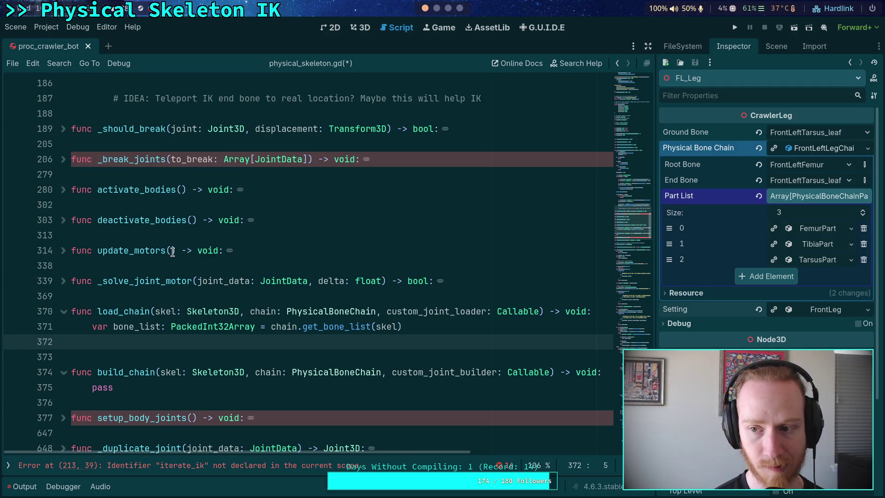
left_click(868, 150)
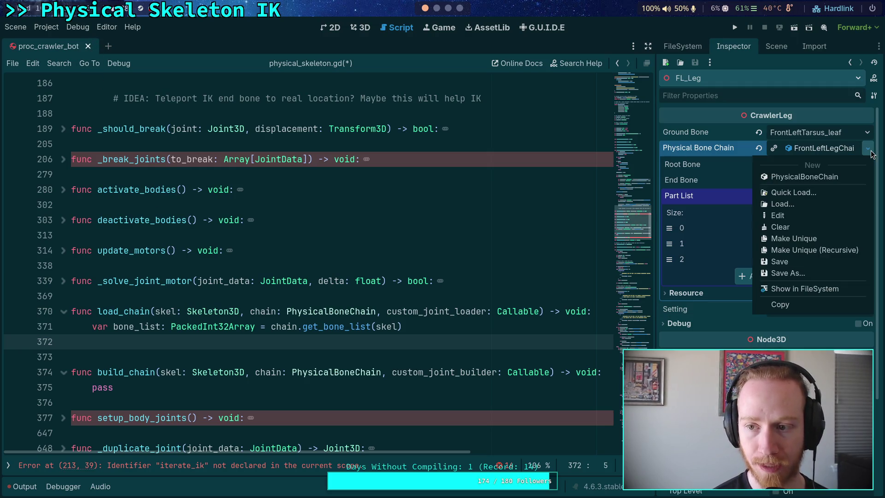
left_click(794, 214)
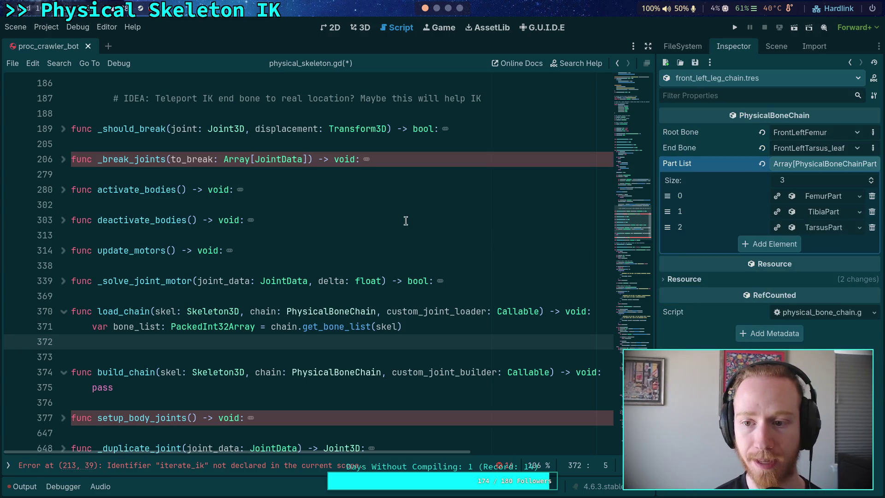
left_click(89, 48)
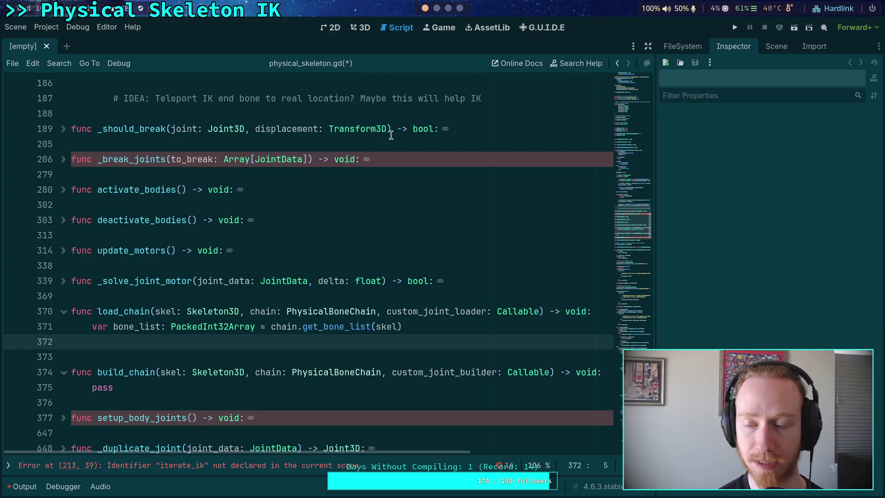
left_click(779, 44)
Step: Open character/crawler_bot/normal/front_left_leg_chain.tres in the Inspector and widen the panel
left_click(695, 51)
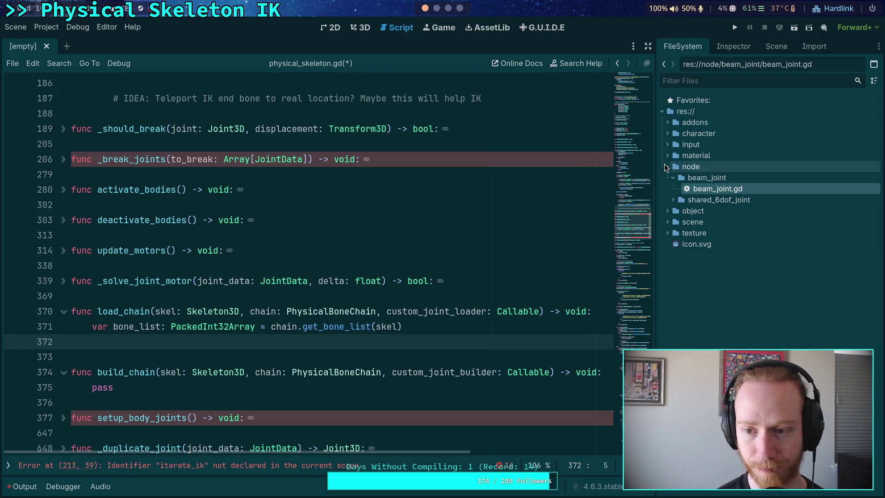
left_click(668, 133)
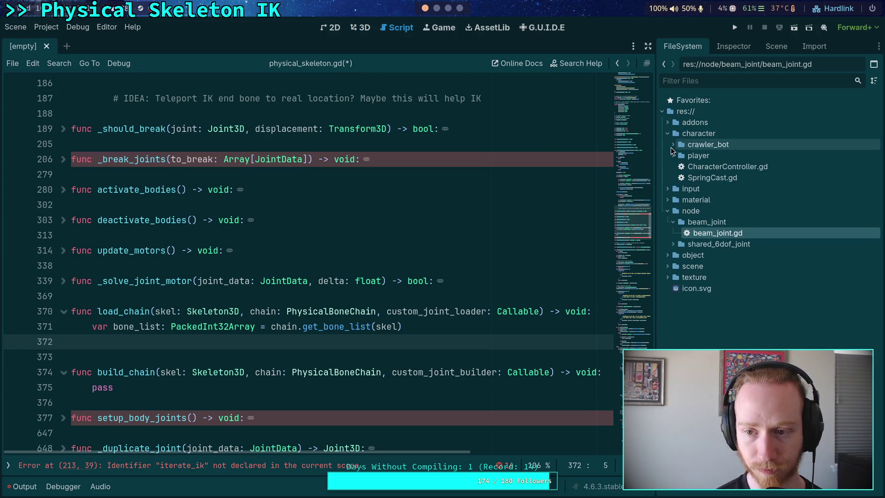
left_click(672, 144)
left_click(678, 156)
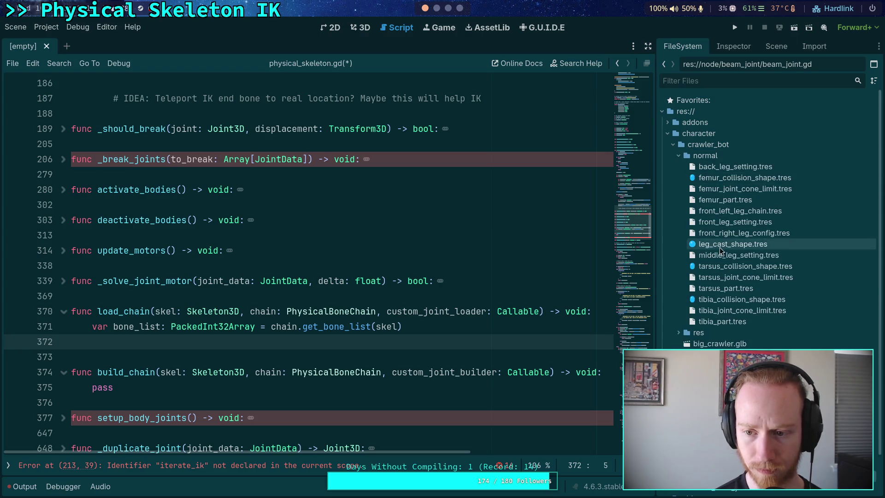
left_click(730, 215)
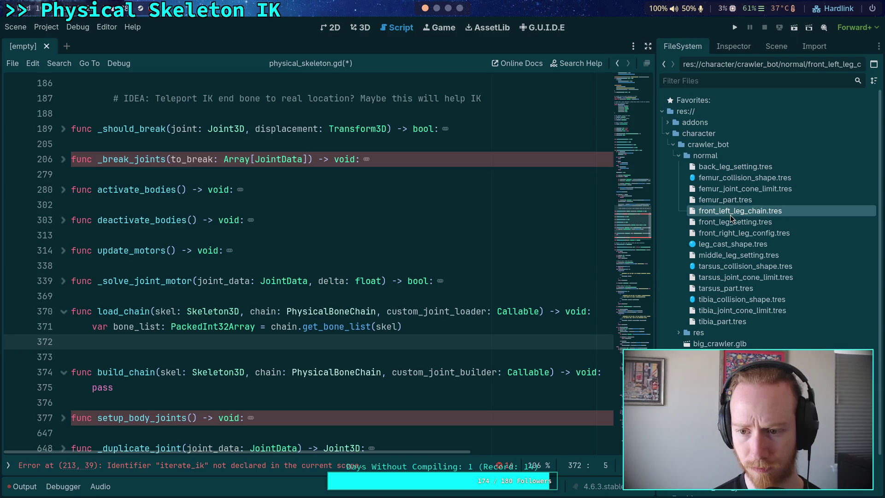
left_click(734, 48)
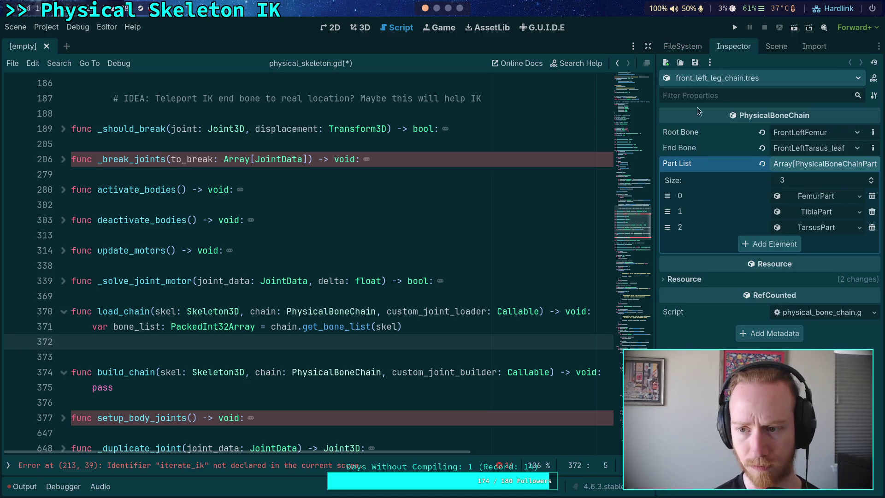
left_click_drag(656, 250, 642, 249)
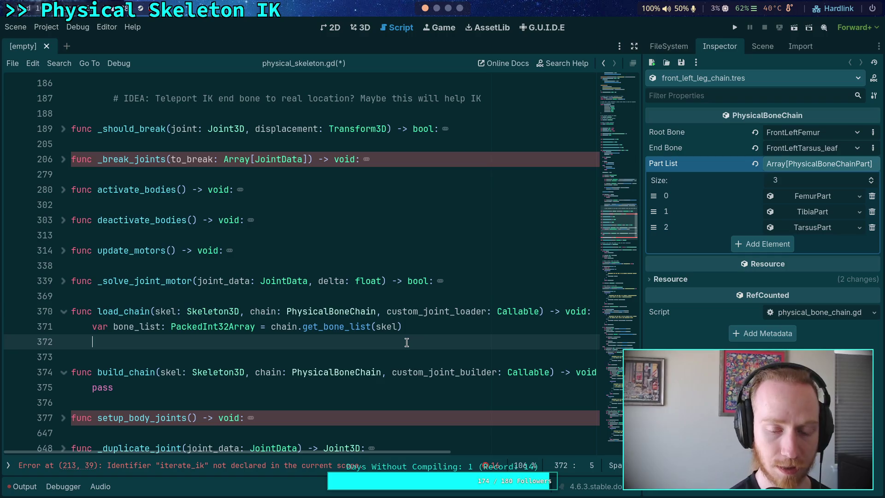
Step: Write the condition 'if bone_list.size() != chain.part_list.size():' with autocomplete
type("if bone")
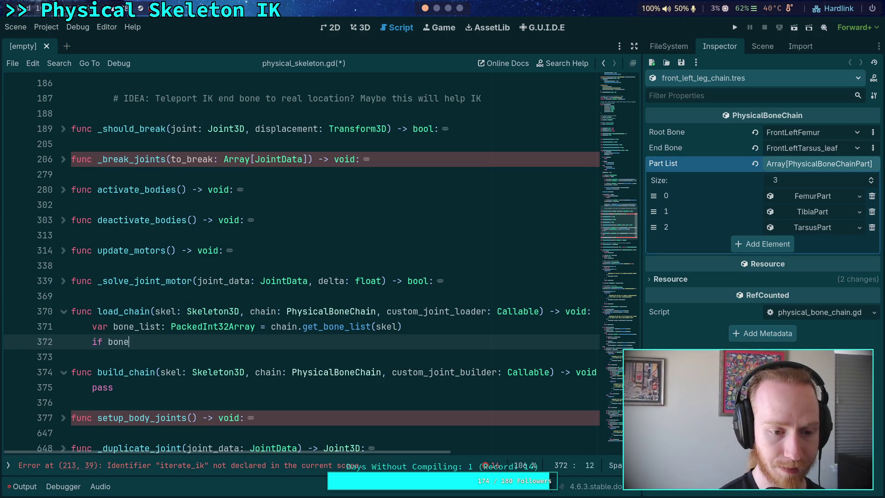
type("isti")
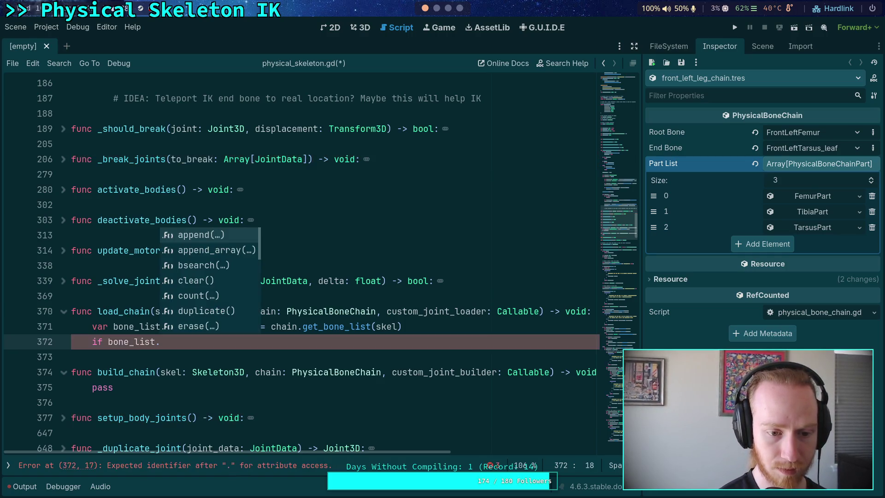
type("si")
key("Return")
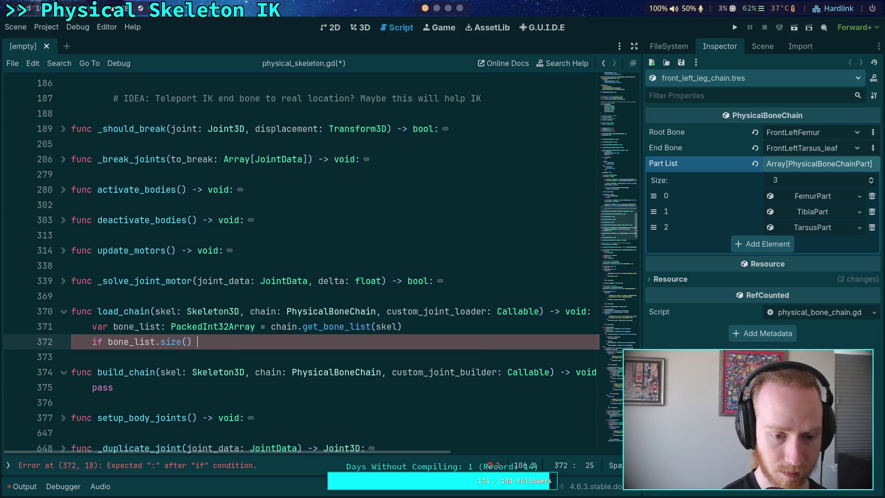
type("!= chain.si")
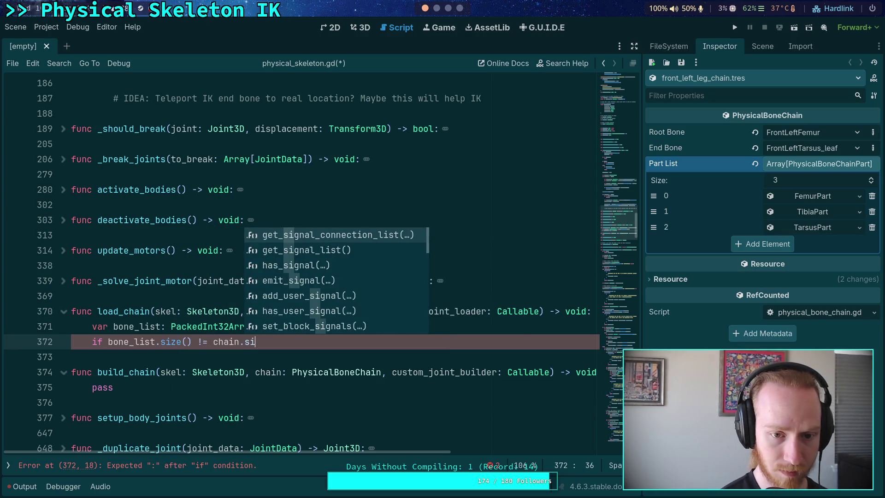
key("BackSpace")
key("BackSpace")
key("BackSpace")
type(".part")
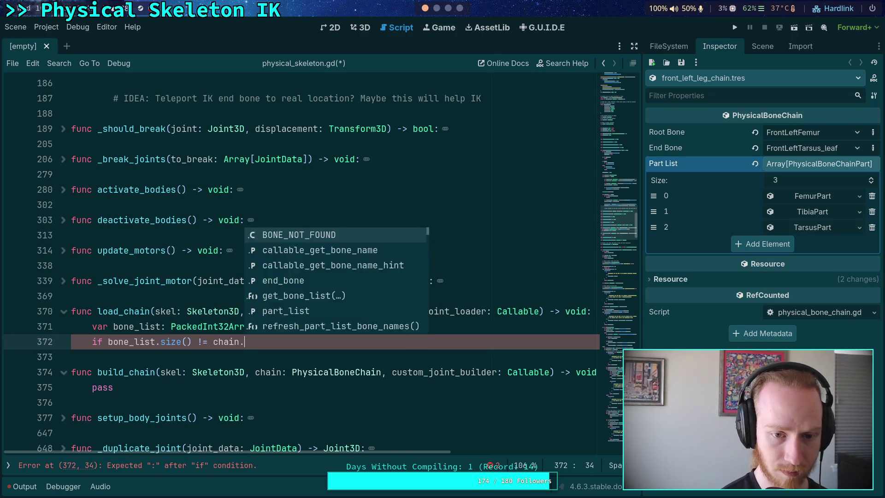
key("Return")
type(".si")
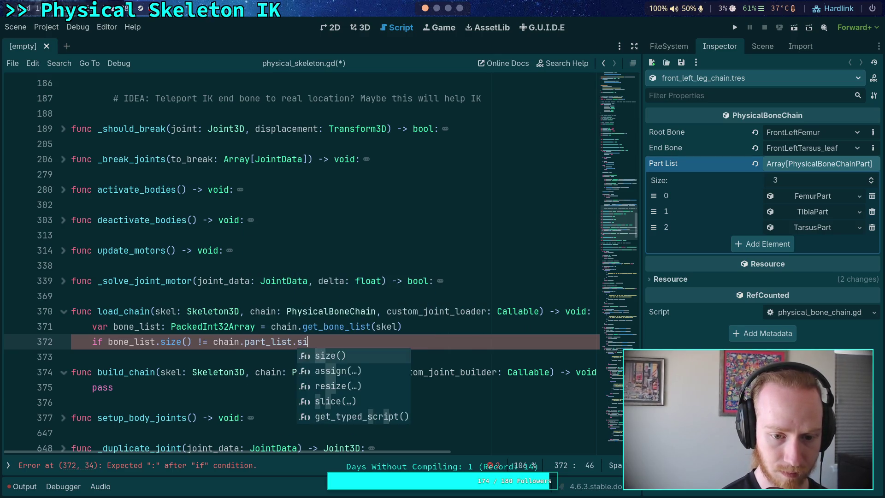
key("Return")
Step: Insert a blank line at the start of load_chain, just below its signature
key("Return")
key("Up")
key("Up")
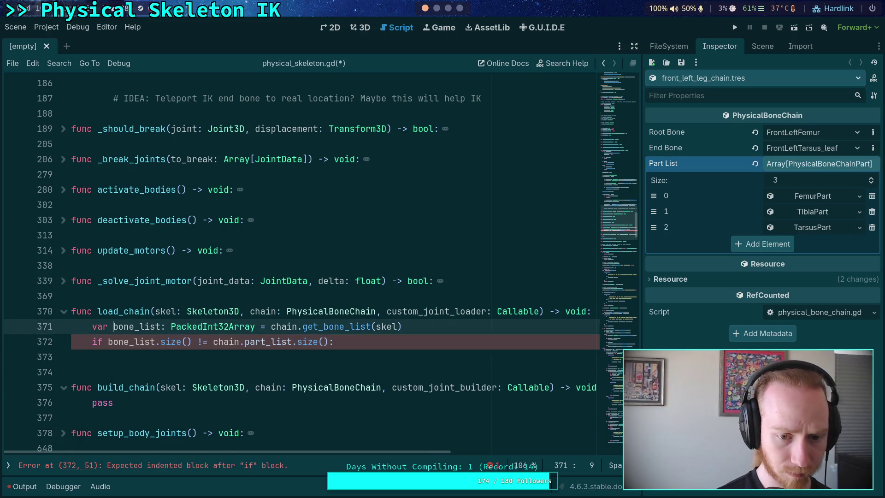
key("Up")
key("End")
key("Return")
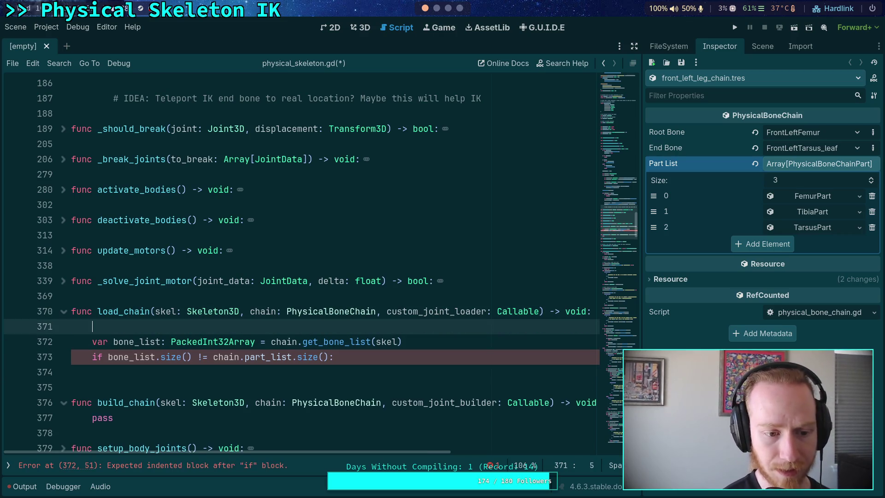
Step: Add 'if chain.part_list.size() == 0:' and begin a push_error call in its body
type("if chain.part_list.size()")
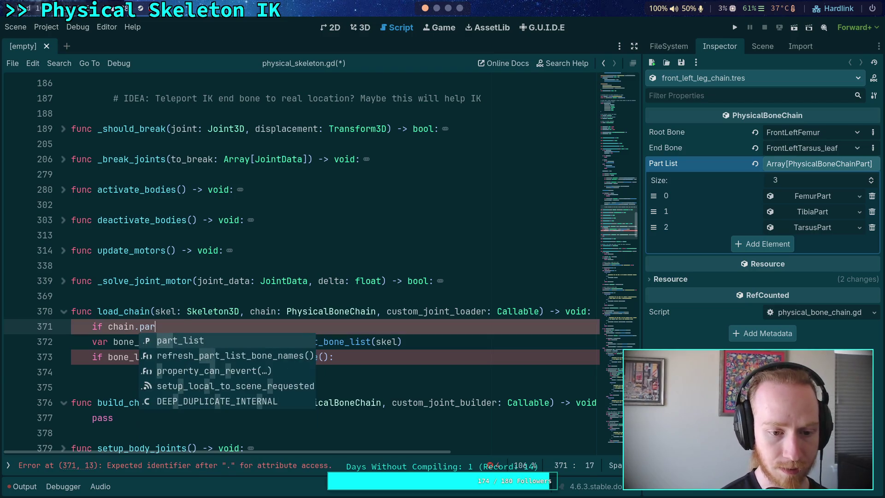
type(" == 0")
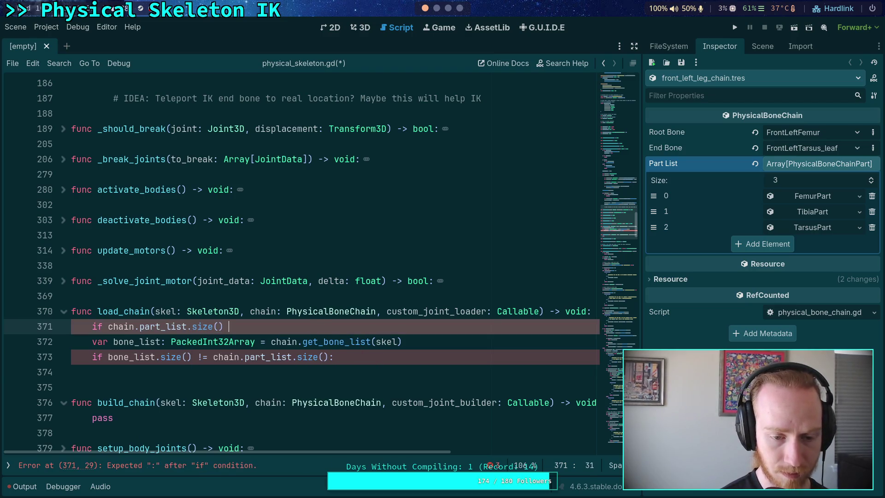
type(":")
key("Return")
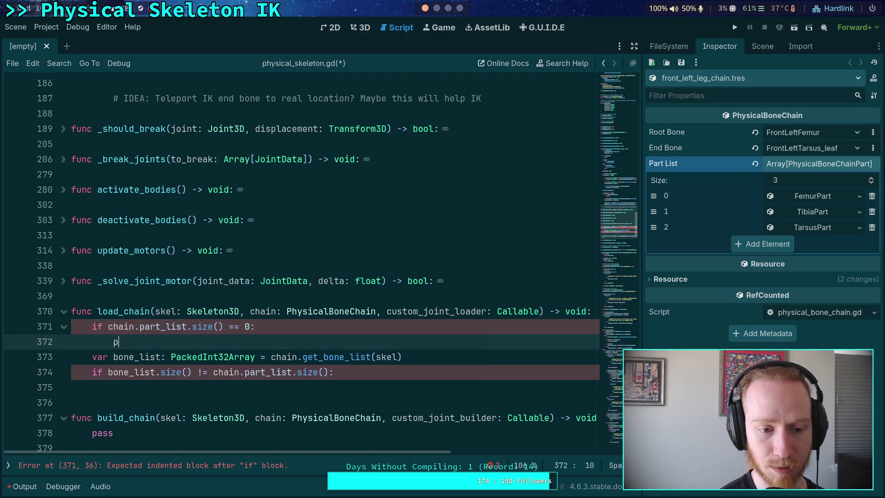
type("push_")
key("Return")
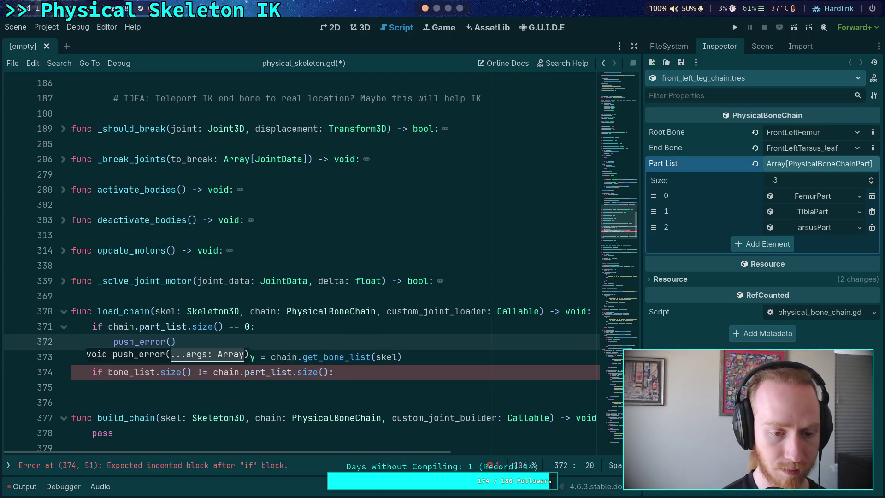
Step: Type the message 'Chain %s (at %s) has an empty part list, nothing to load.'
type("'")
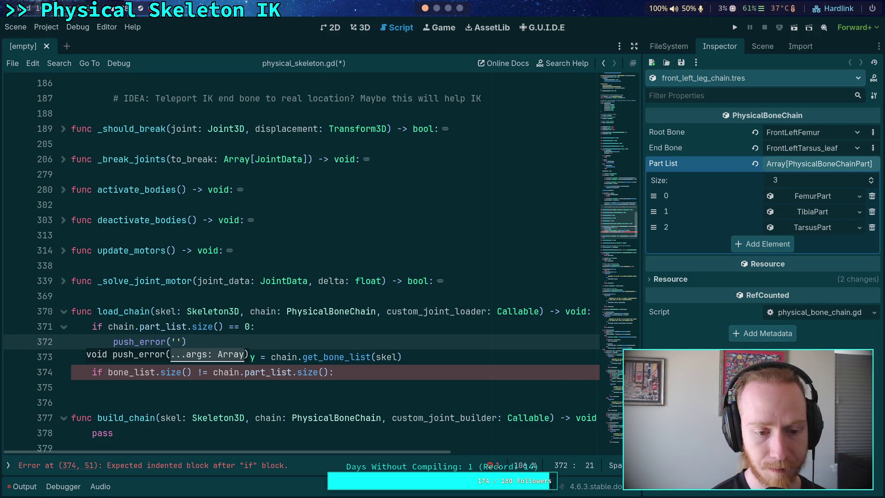
type("Chain ")
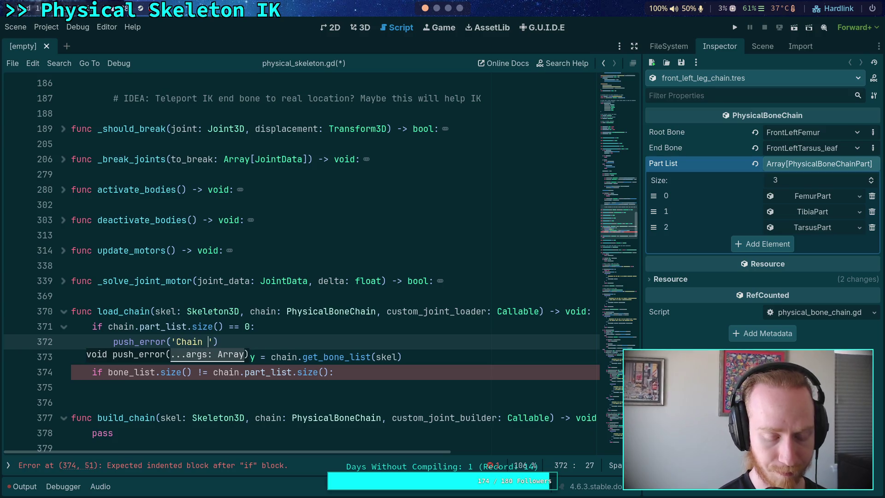
type("%s (a")
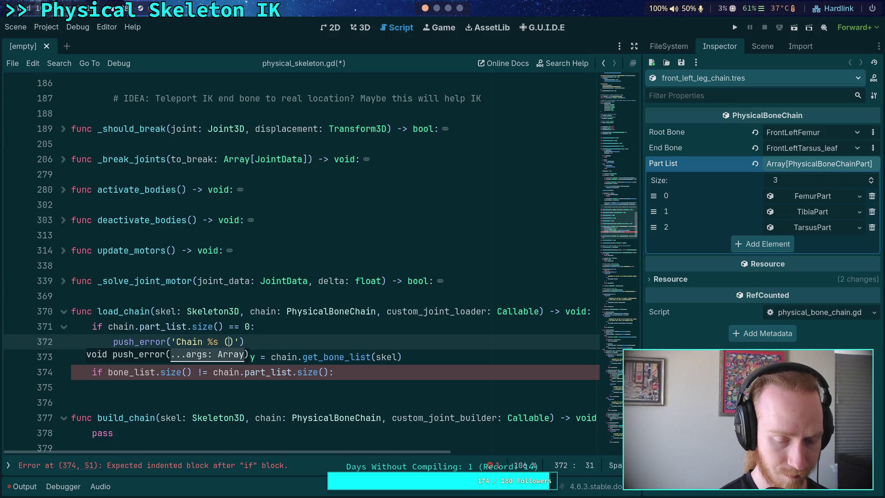
type("t %s)")
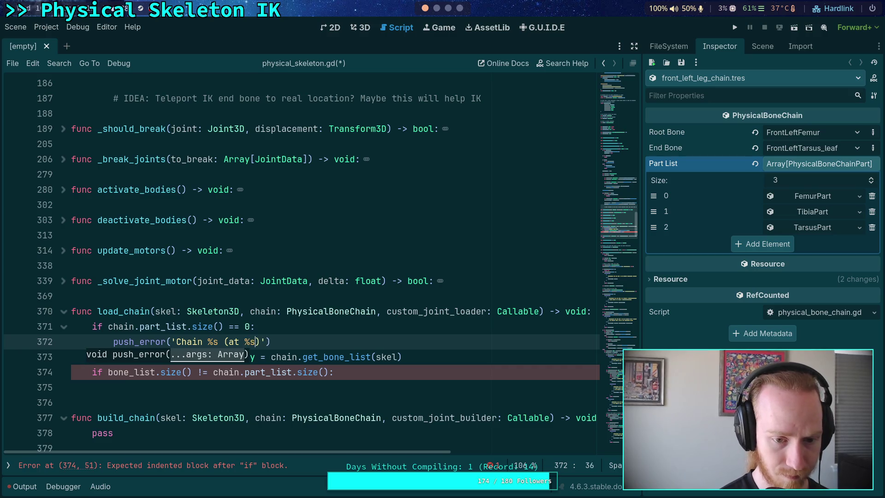
type(" has n")
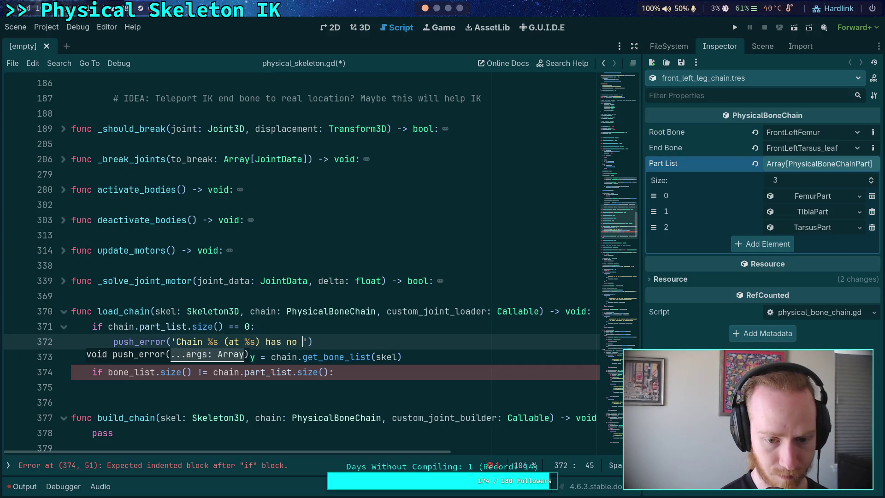
key("BackSpace")
type("an ")
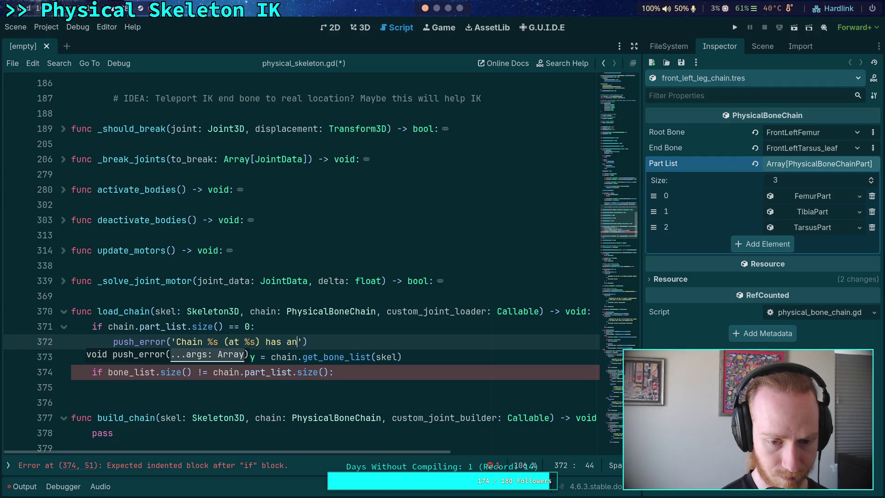
type("empty part")
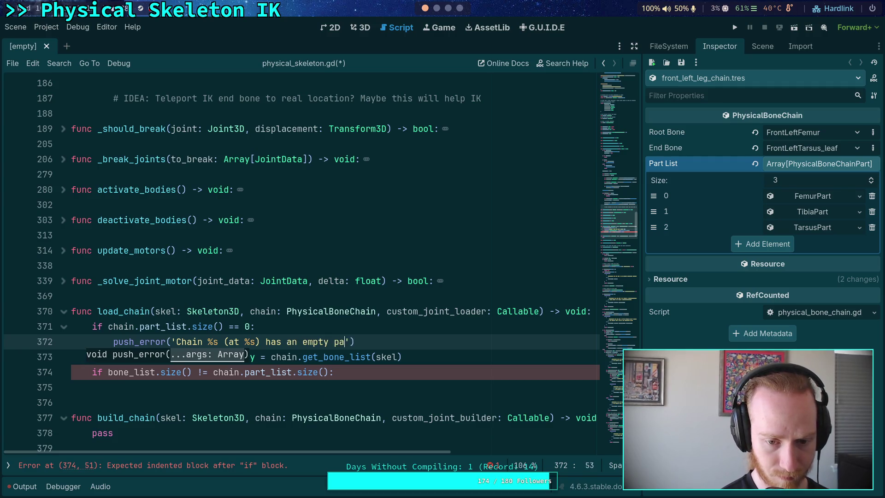
type(" list,")
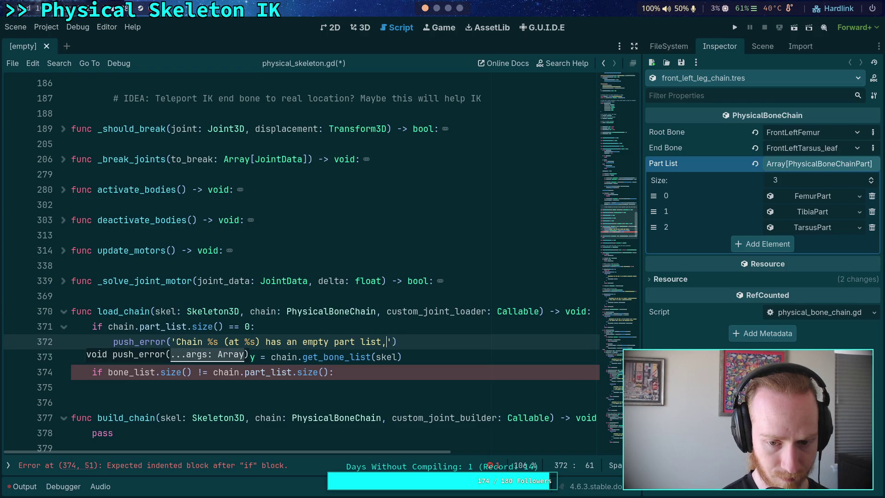
type(" nothing to lea")
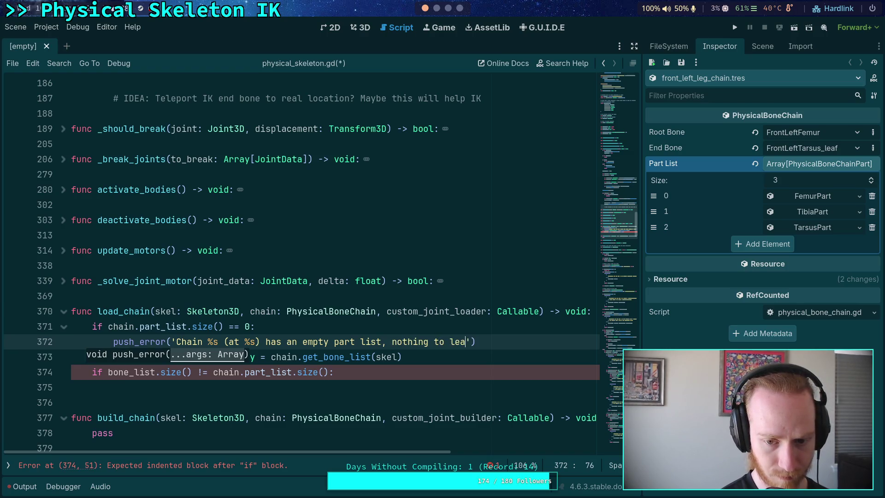
key("BackSpace")
key("BackSpace")
type("oad.'")
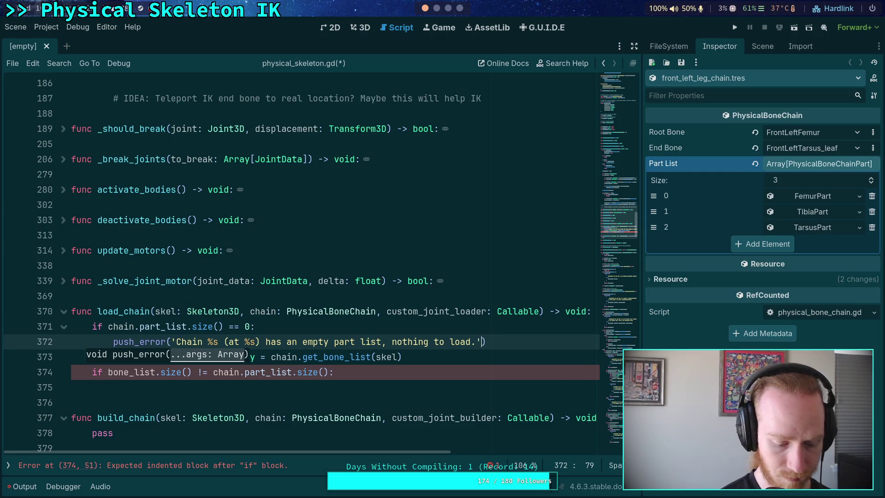
type(" % [")
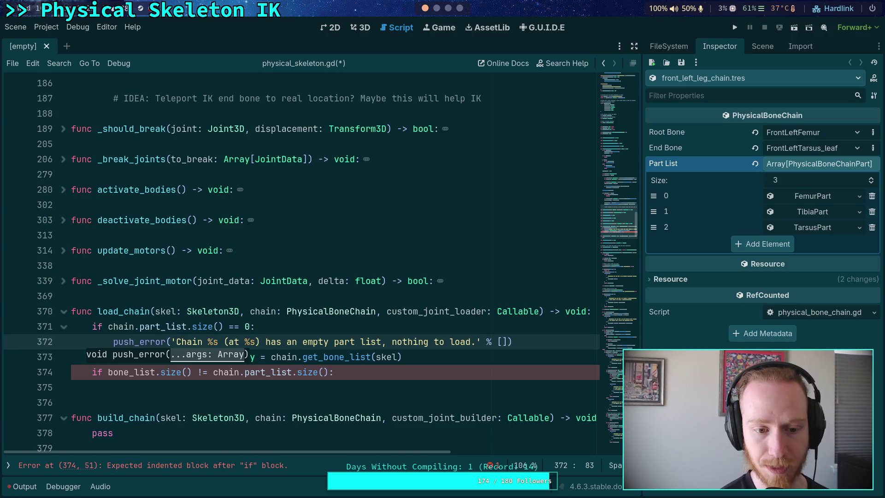
type("chain.res")
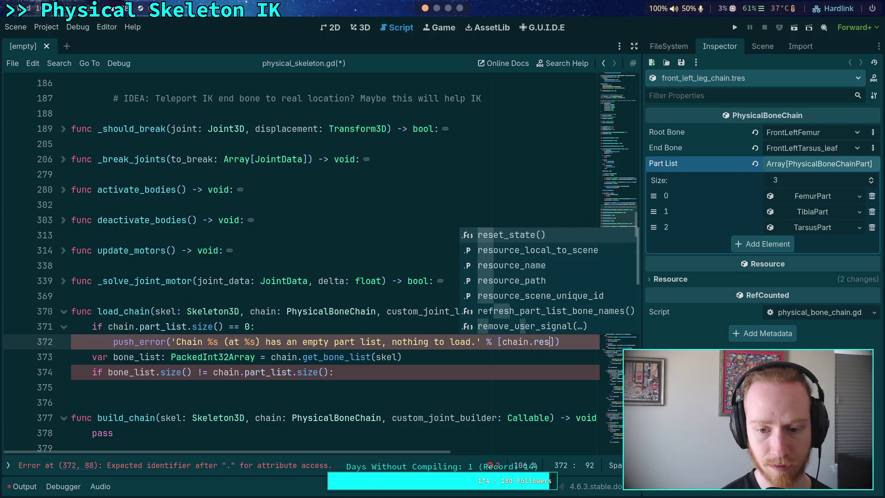
Step: Format the message with [chain.resource_name, chain.resource_path]
key("Down")
key("Down")
key("Return")
type(", chain.r")
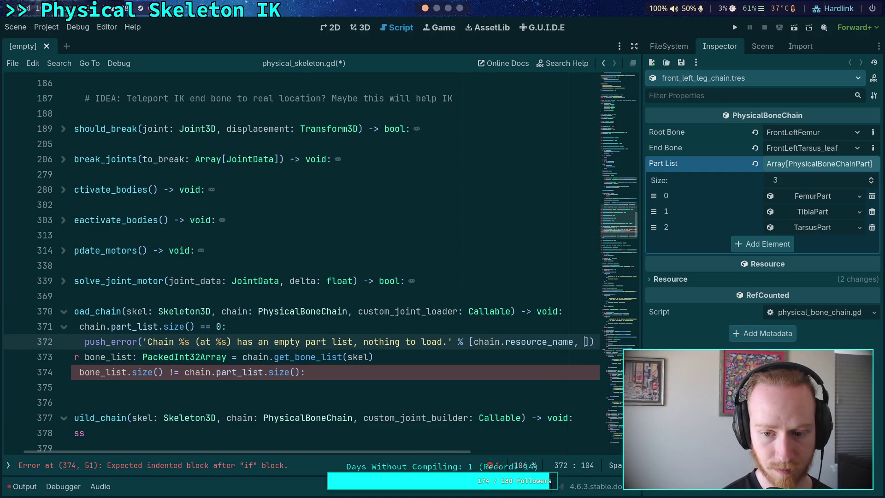
type("es")
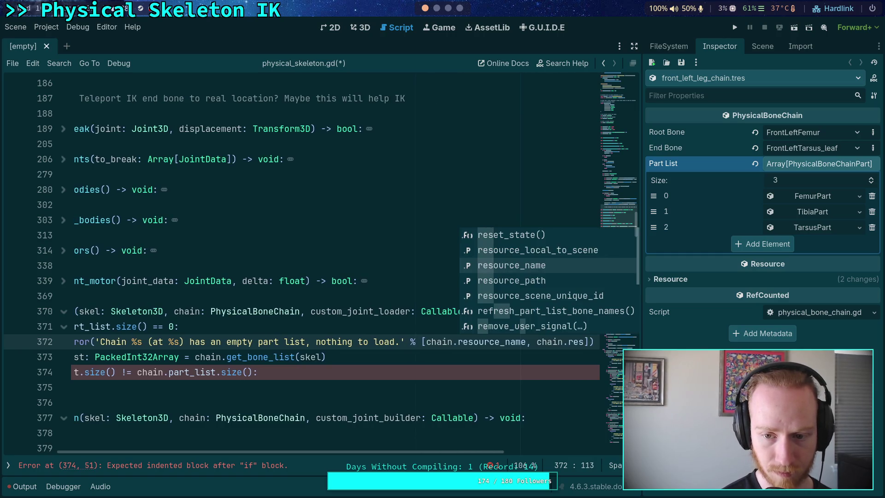
key("Down")
key("Return")
key("Home")
key("ctrl+Right")
key("ctrl+Right")
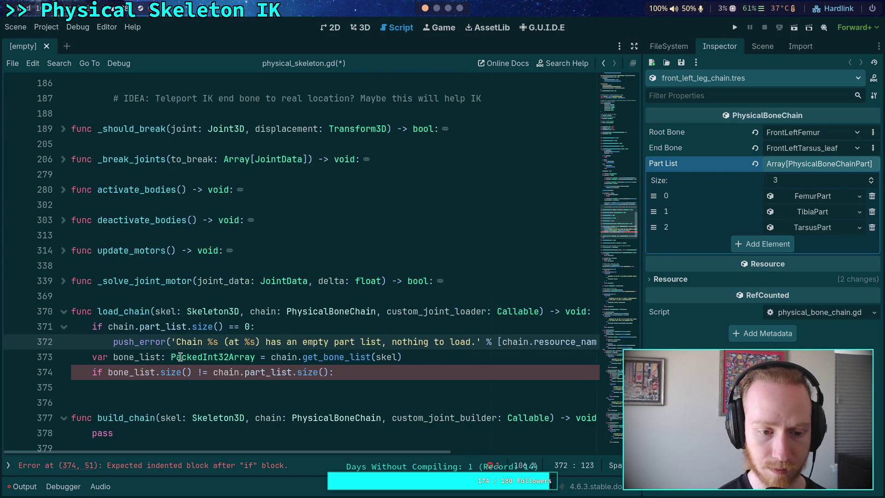
Step: Break the push_error call across lines, indenting the message, format values and closing parenthesis
key("Left")
key("Return")
key("Tab")
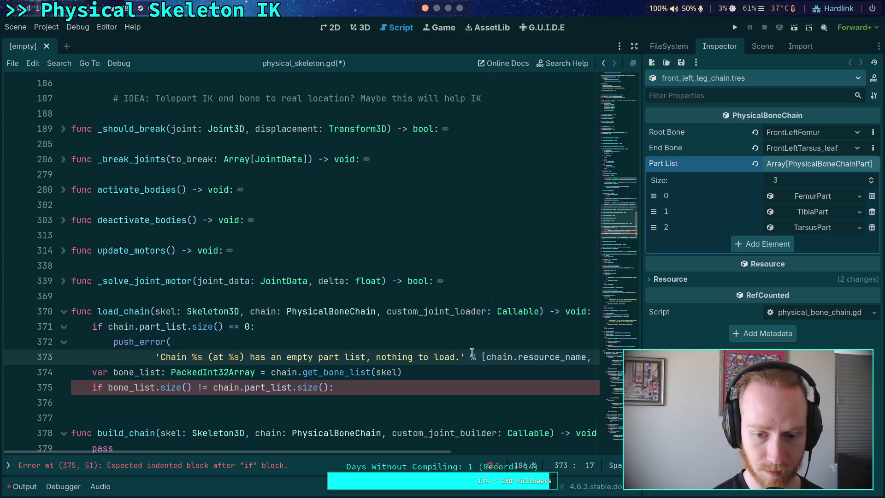
key("Return")
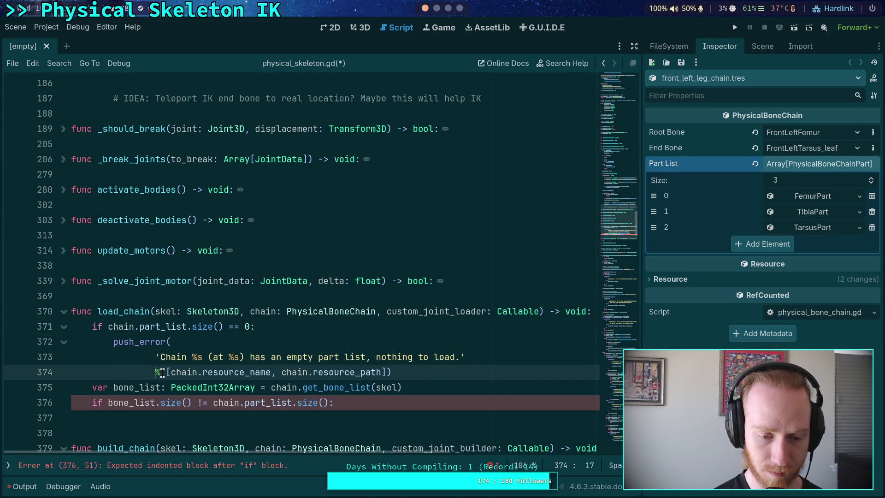
key("BackSpace")
key("BackSpace")
key("BackSpace")
key("BackSpace")
key("BackSpace")
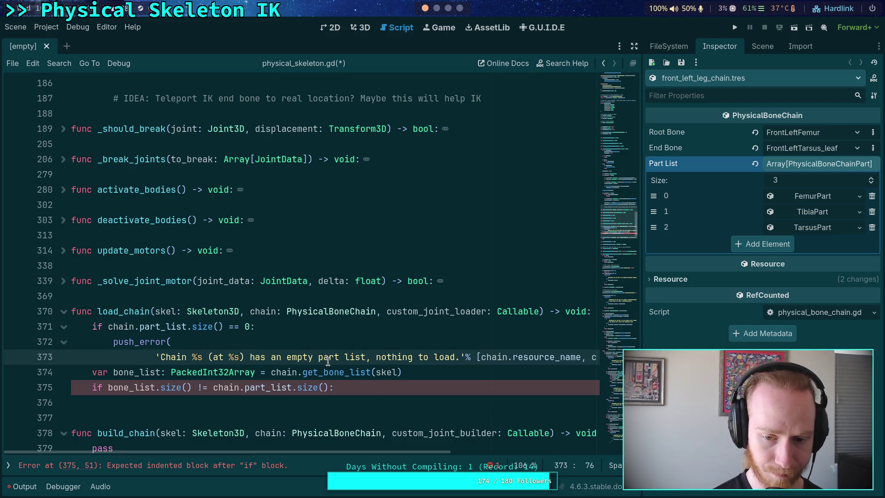
key("Return")
key("BackSpace")
key("BackSpace")
left_click(344, 372)
key("Return")
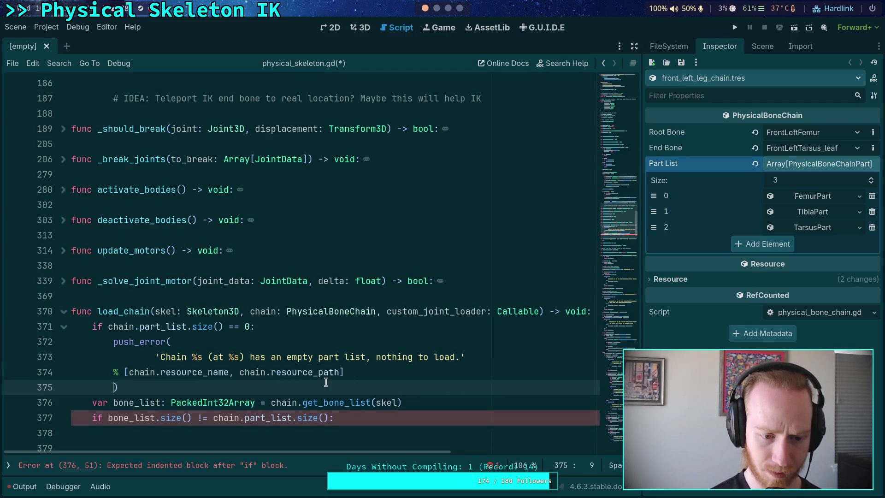
key("Tab")
key("Up")
key("Tab")
key("Tab")
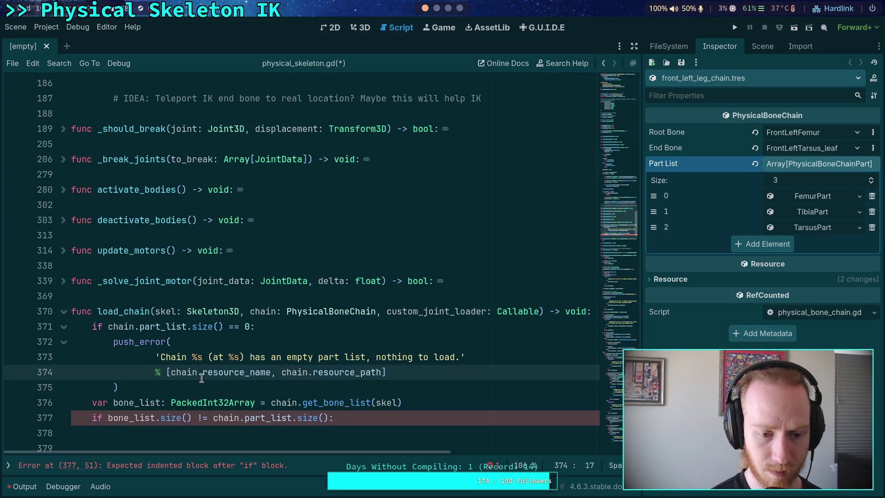
Step: Join the format list onto the message line, then split its contents and closing bracket onto separate lines
left_click(252, 355)
left_click_drag(155, 372, 467, 356)
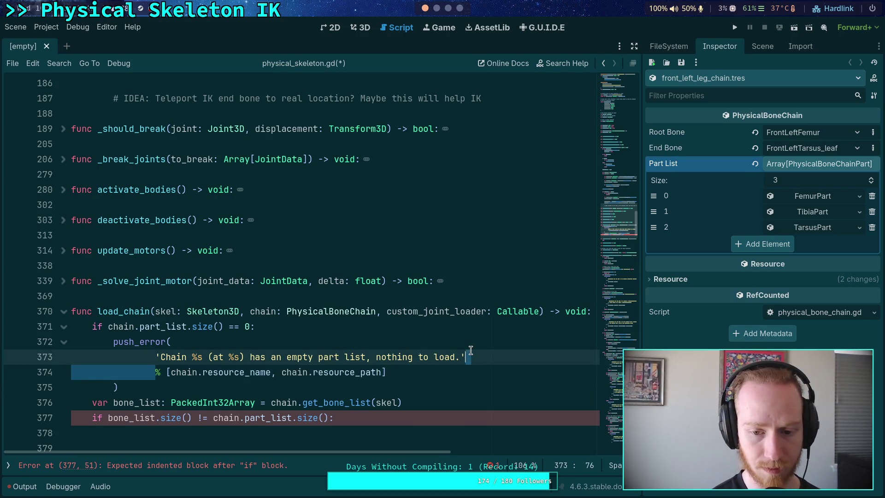
left_click(487, 357)
key("Return")
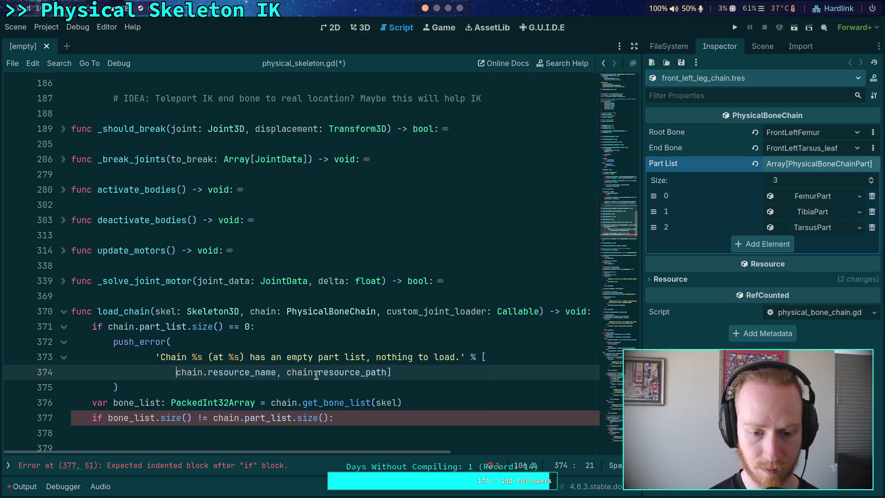
left_click(421, 371)
key("Left")
key("Return")
key("BackSpace")
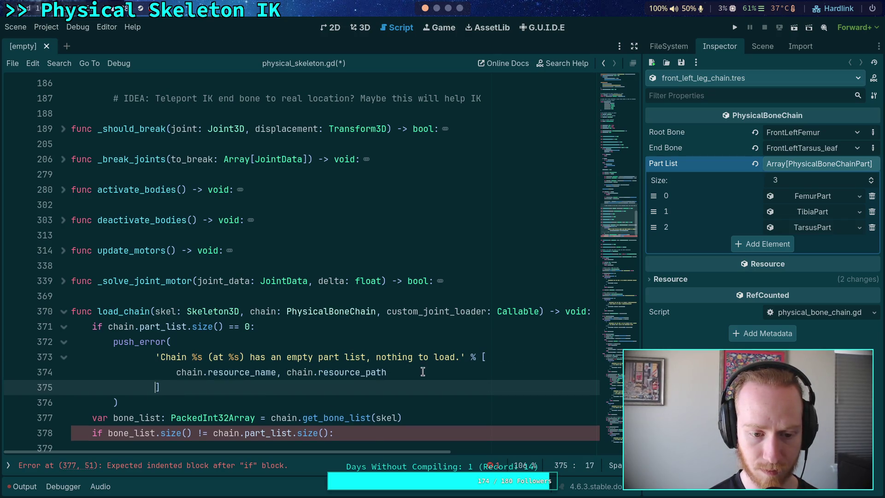
left_click(419, 400)
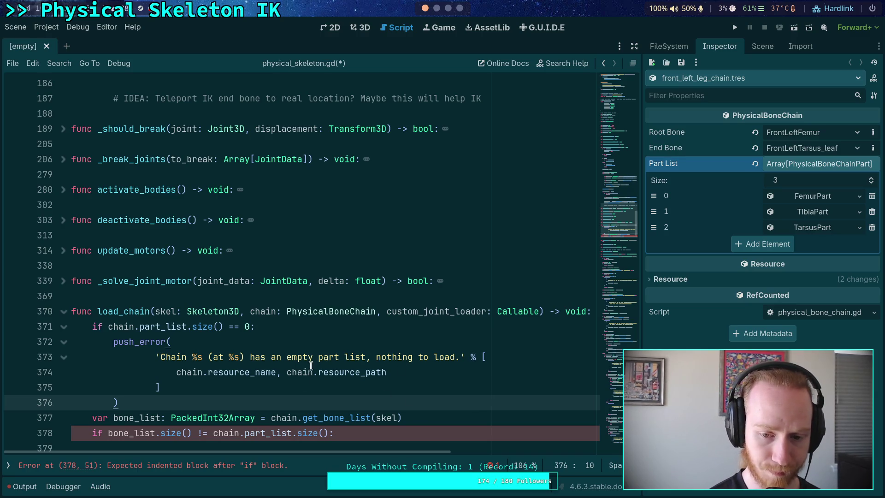
Step: Wrap the error message in parentheses on its own line and dedent the block one level
left_click_drag(156, 358, 463, 347)
type("(")
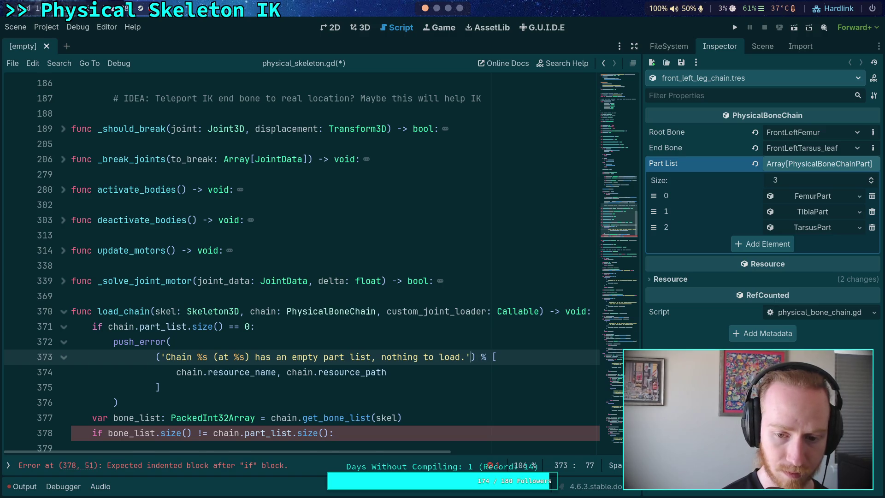
key("Return")
left_click(161, 357)
key("Return")
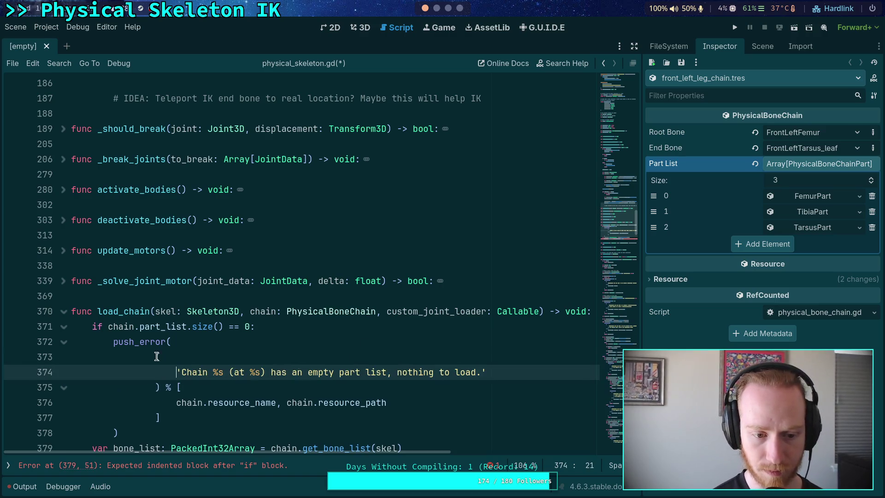
left_click(156, 357)
left_click_drag(155, 357, 162, 418)
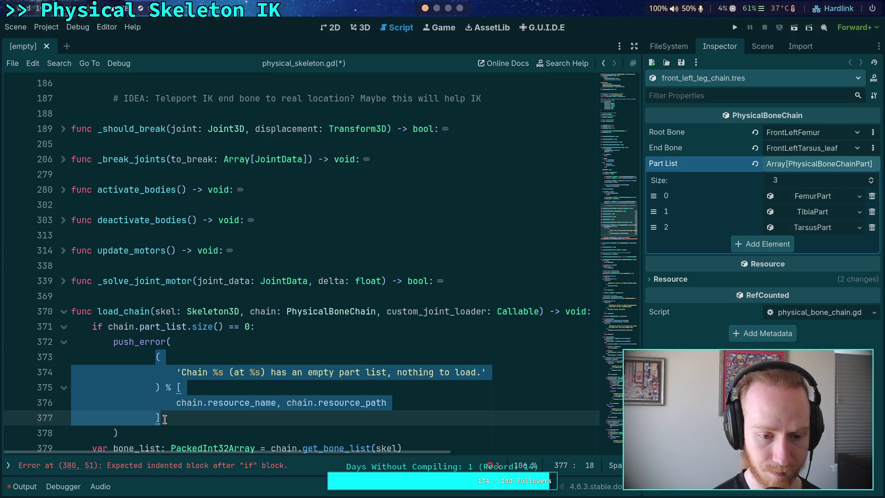
key("shift+Tab")
left_click(213, 389)
Step: Pull [chain.resource_name, chain.resource_path] and its closing bracket back onto the % line
scroll(203, 378, "down", 1)
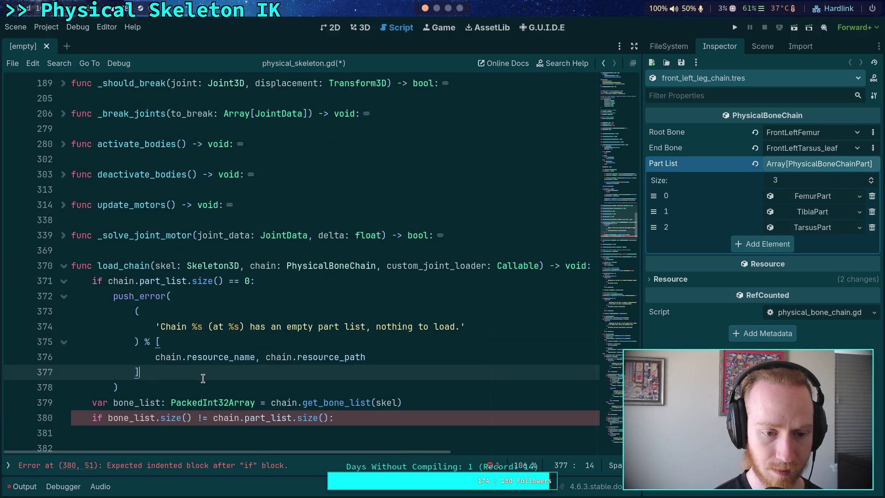
left_click_drag(163, 378, 134, 311)
left_click(197, 359)
scroll(213, 359, "down", 1)
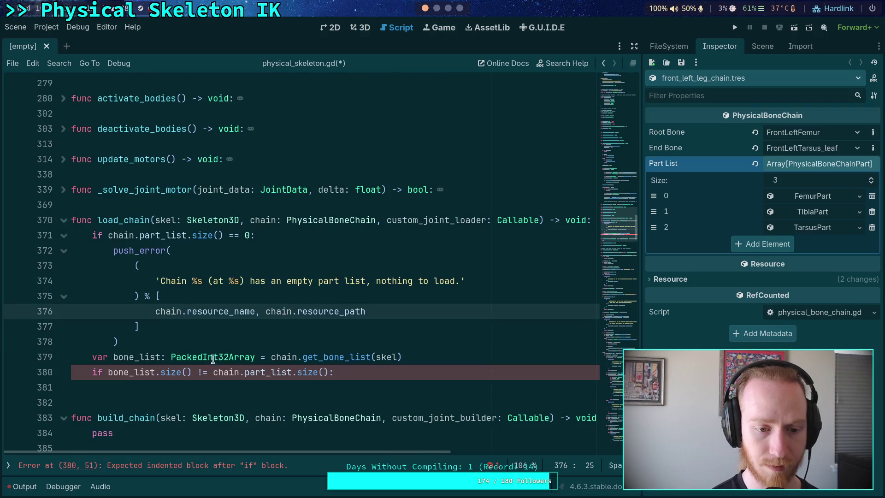
scroll(213, 359, "down", 1)
left_click(143, 344)
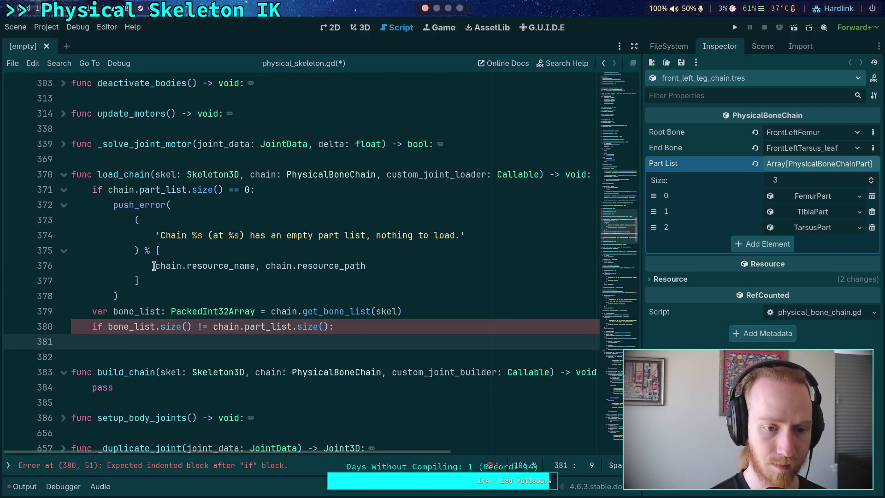
left_click(154, 267)
key("ctrl+BackSpace")
left_click_drag(135, 266, 386, 246)
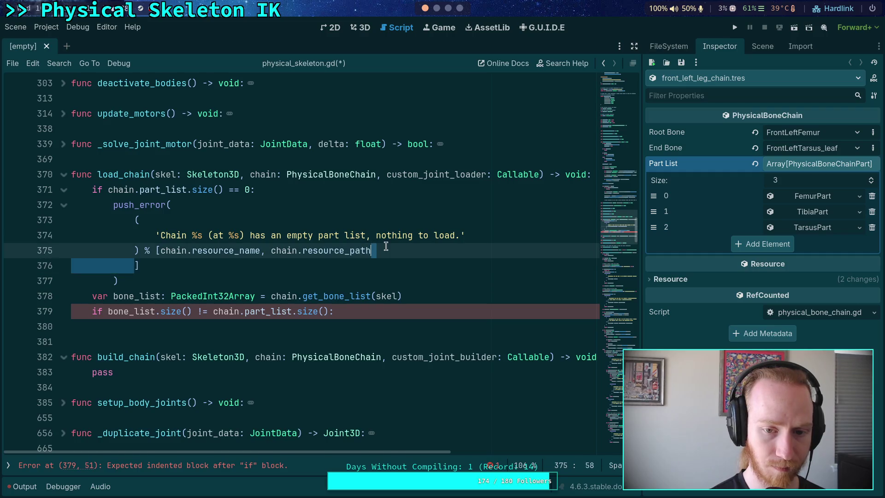
key("BackSpace")
left_click(298, 312)
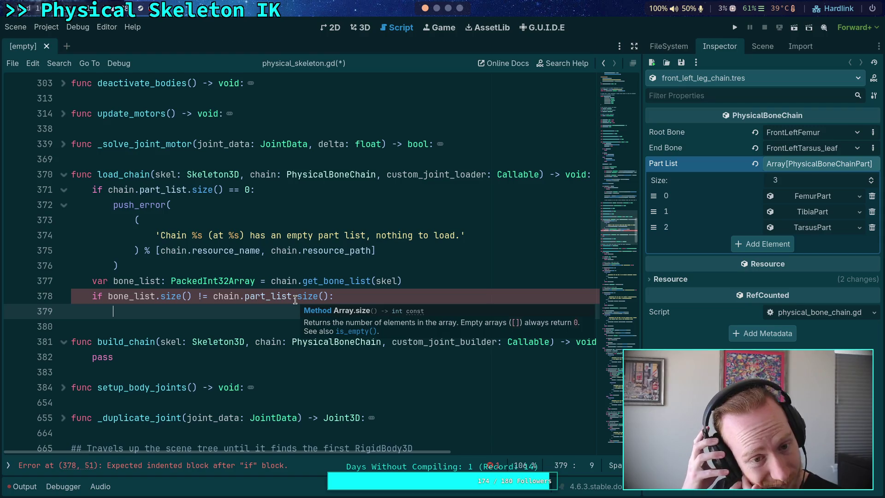
scroll(244, 272, "up", 1)
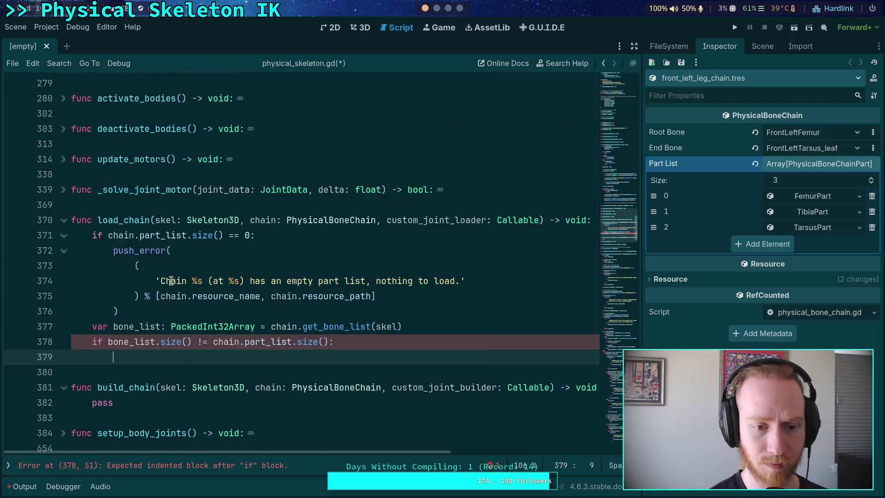
Step: Insert 'PhysicalBone' before 'Chain' in the error message text
left_click(160, 281)
type("Physica")
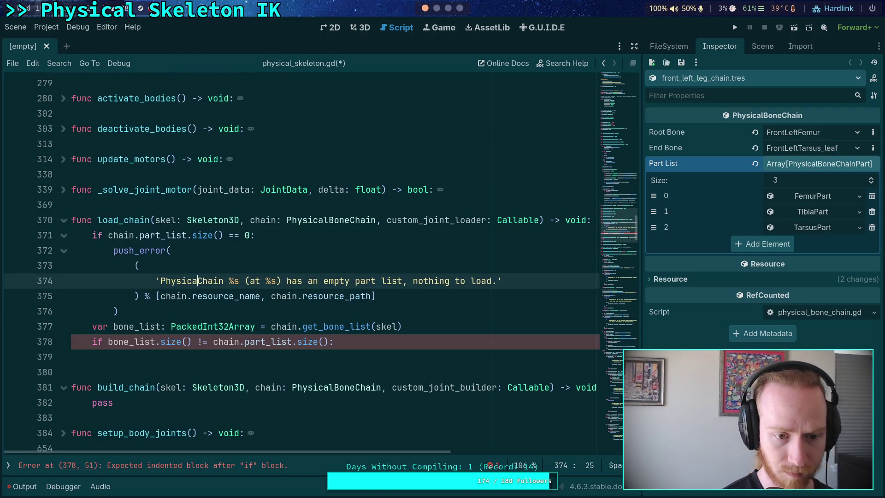
type("lBone")
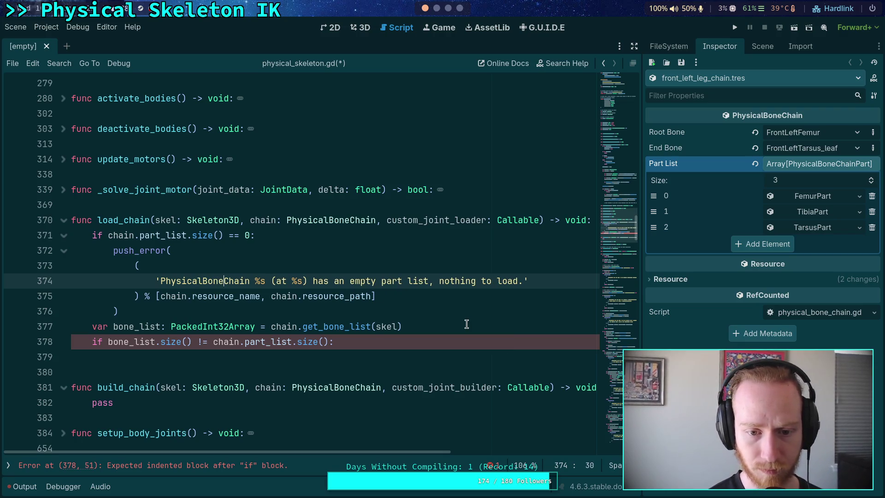
left_click(466, 324)
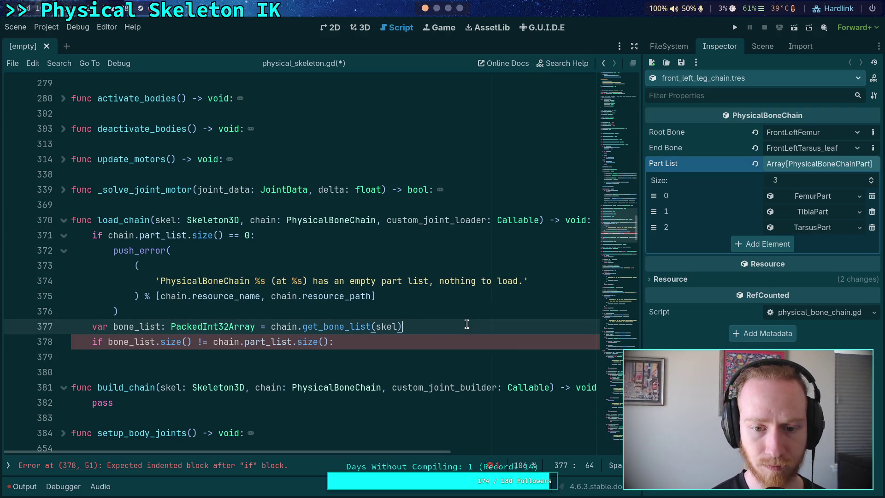
left_click(406, 279)
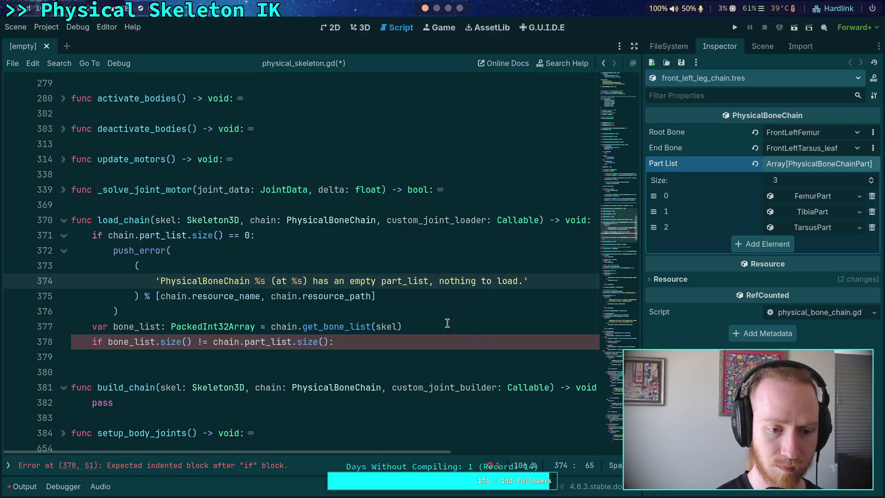
left_click(451, 341)
left_click(458, 362)
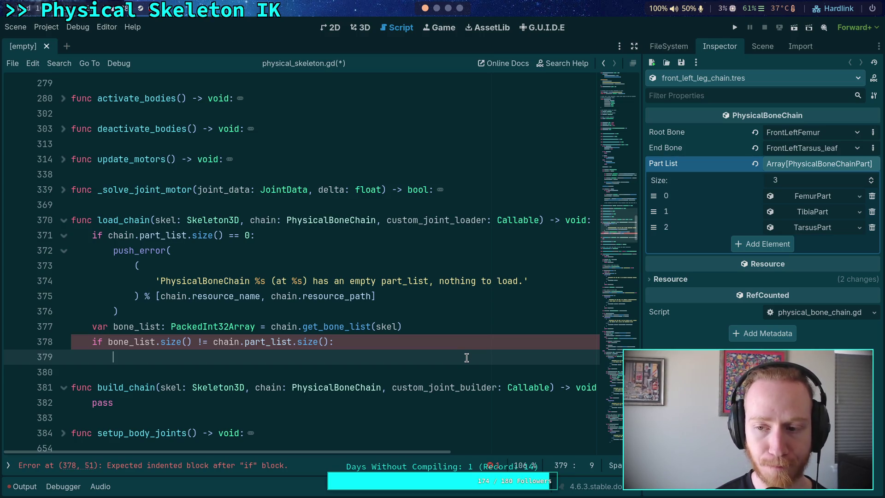
Step: Add a return after the empty-part-list push_error call
type("p")
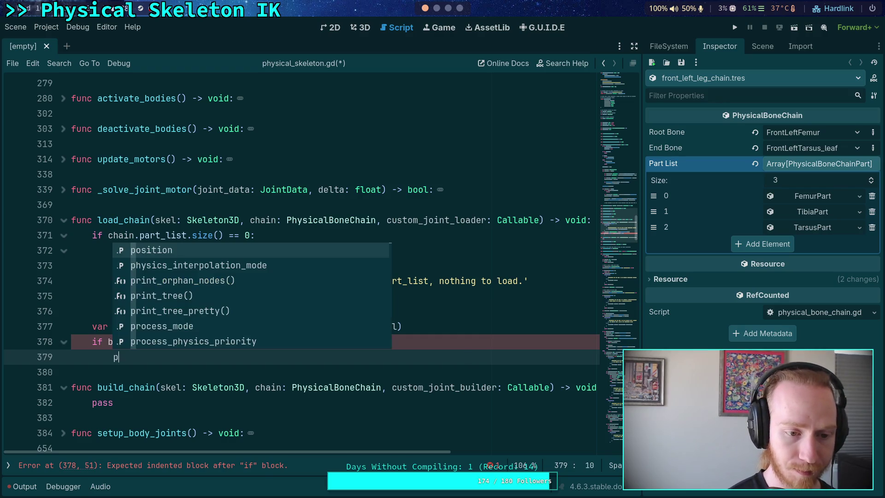
key("Escape")
left_click(428, 310)
key("Return")
type("return")
Step: Start push_error in the mismatch check: 'PhysicalBoneChain %s (at %s) failed to obtain bone ids for part list.'
key("Down")
key("Down")
key("Down")
key("End")
type("ush_error(")
key("Return")
type("(")
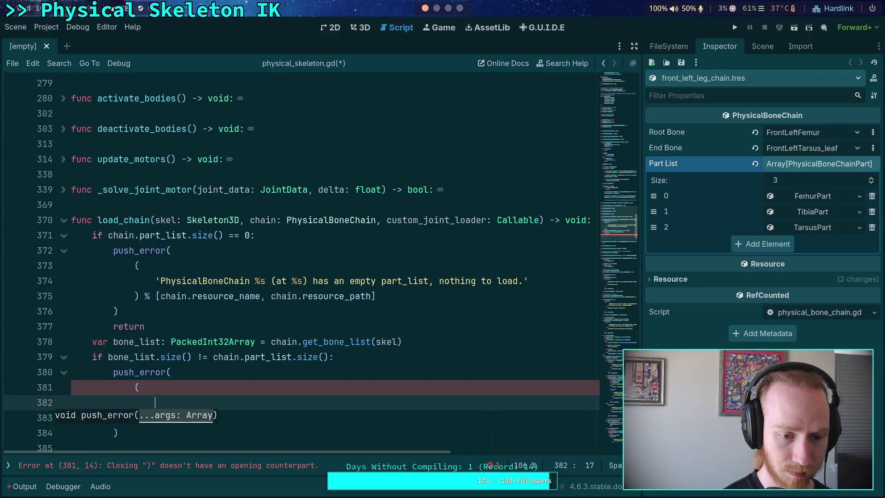
key("Return")
type("'")
type("PhysicalBone")
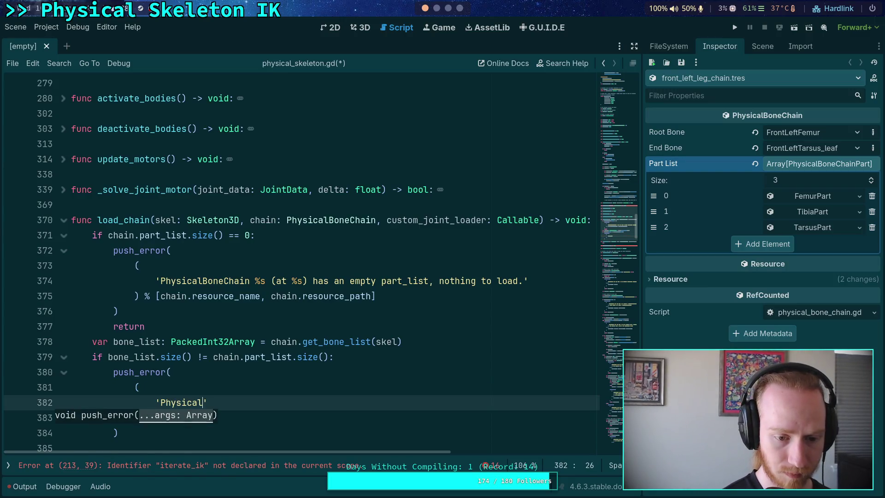
type("Chain ")
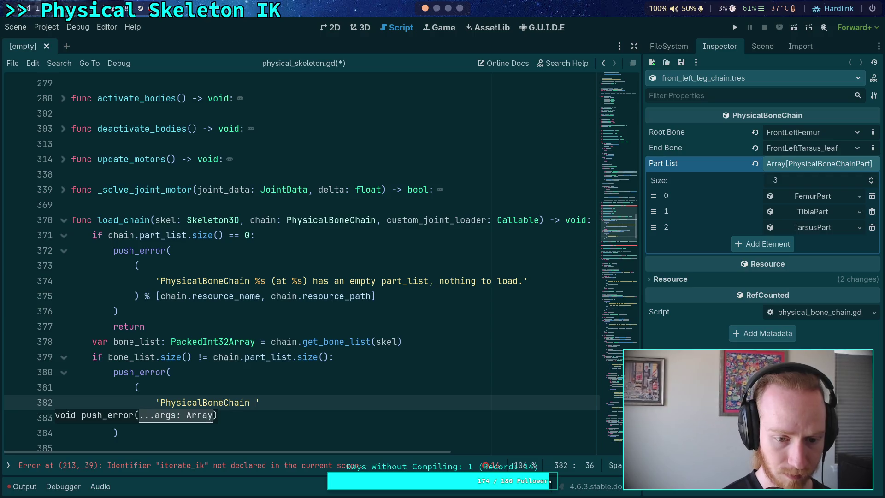
type("%s (")
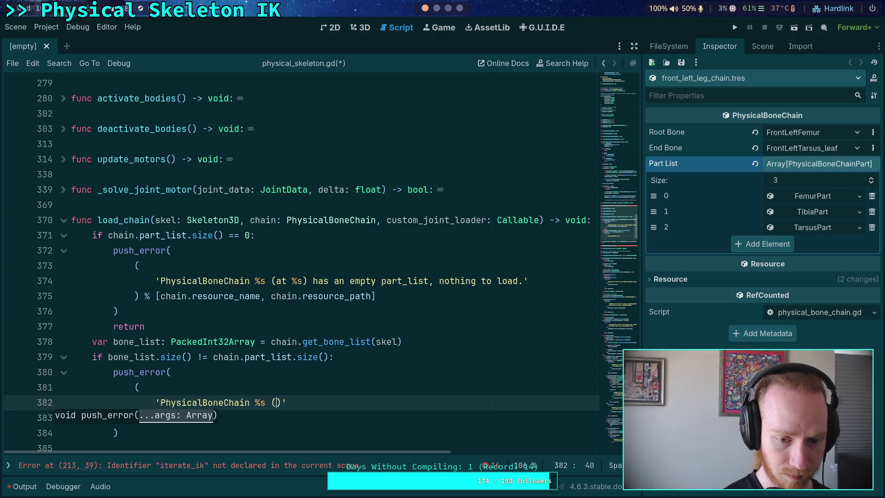
type("at %s) f")
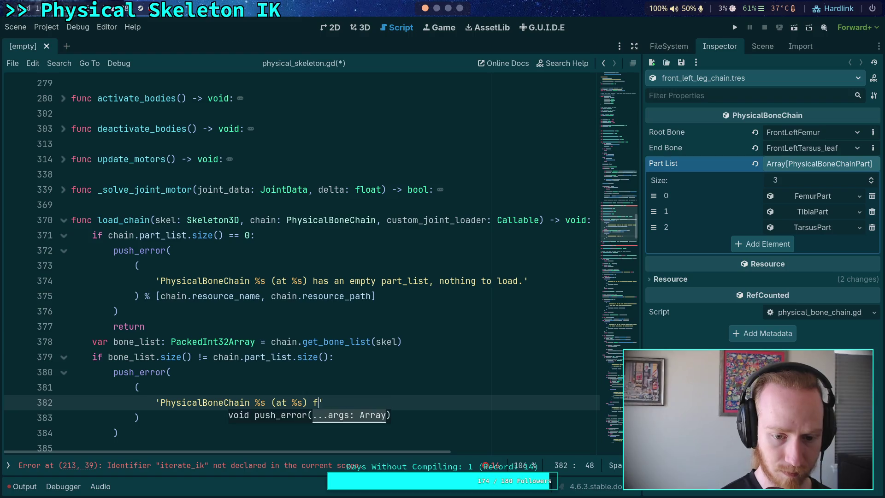
type("ailed to ")
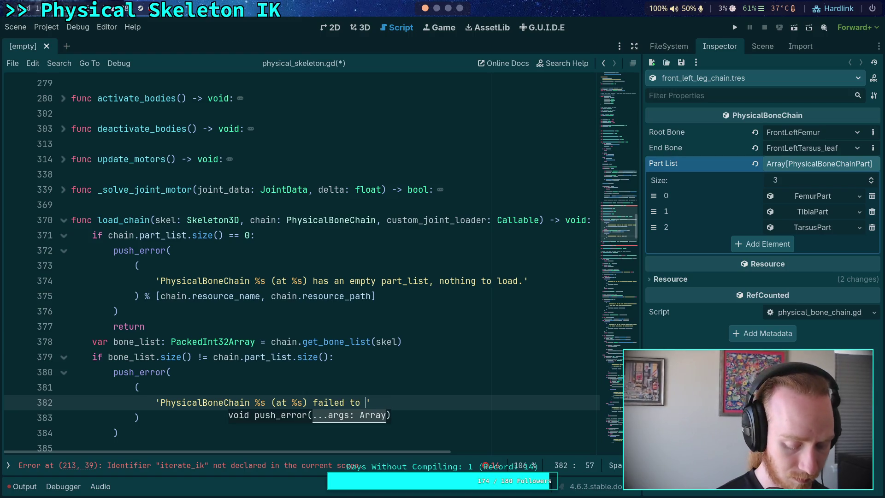
type("obtain bone ")
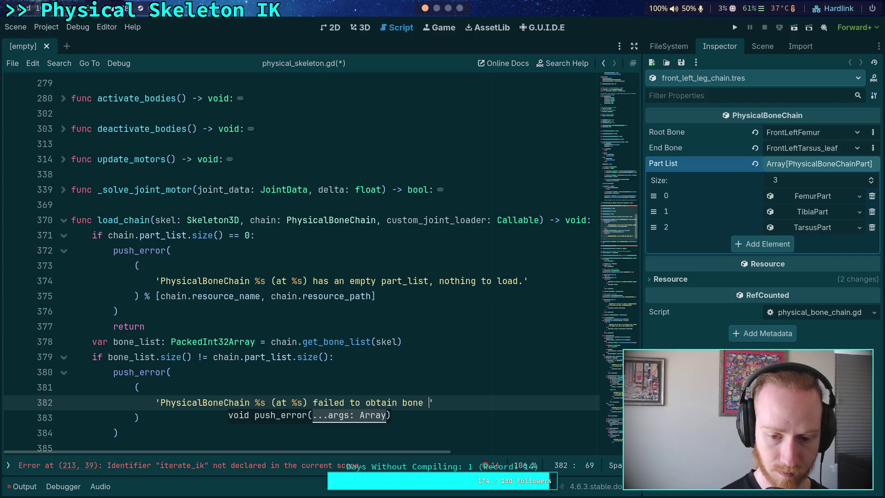
type("ids ")
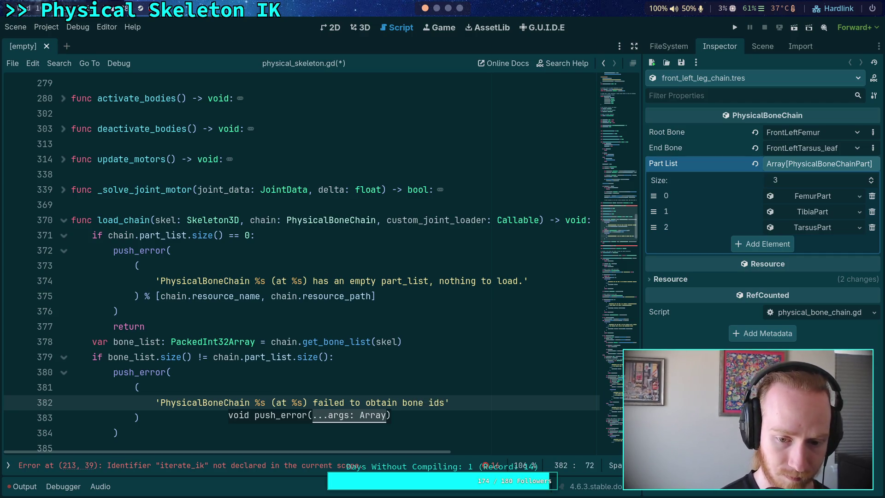
type("for ")
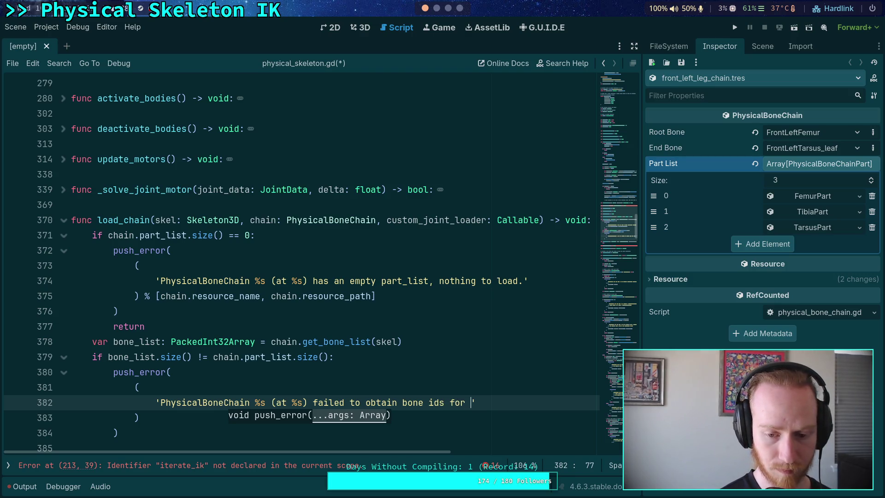
type("part list")
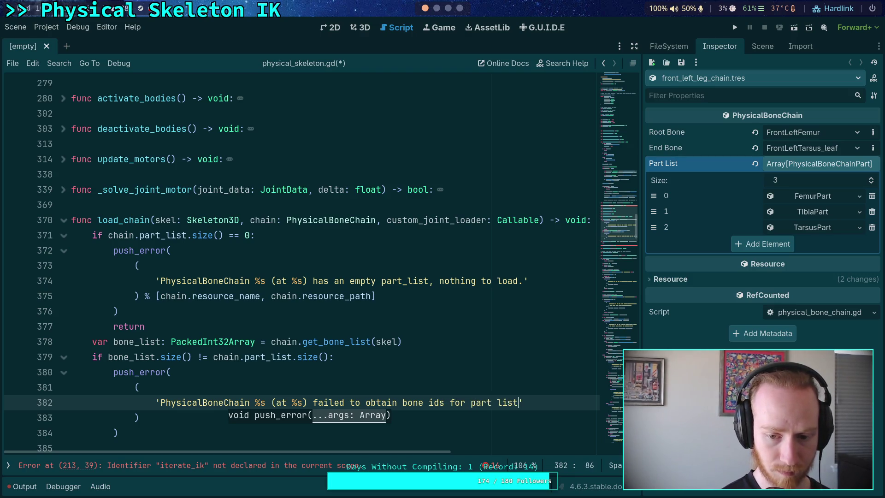
type(".")
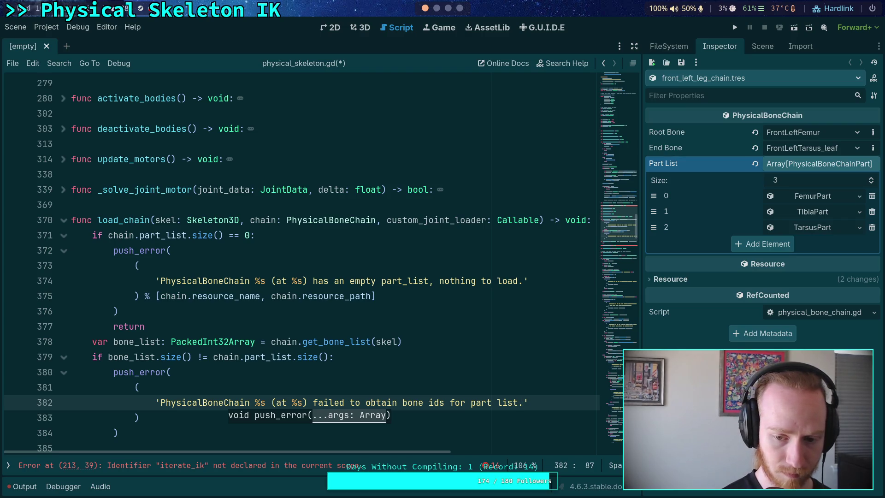
key("Return")
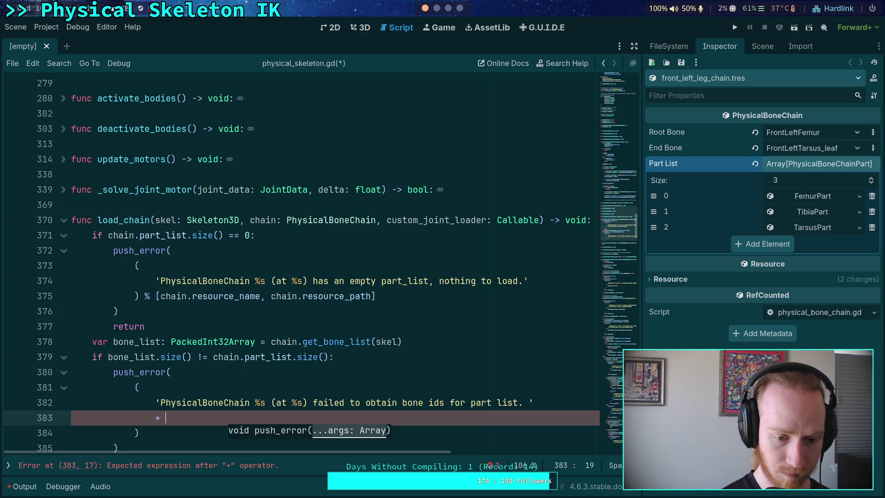
Step: Continue the mismatch message with 'Needed %d ids, but got %d' on the next line
type("'")
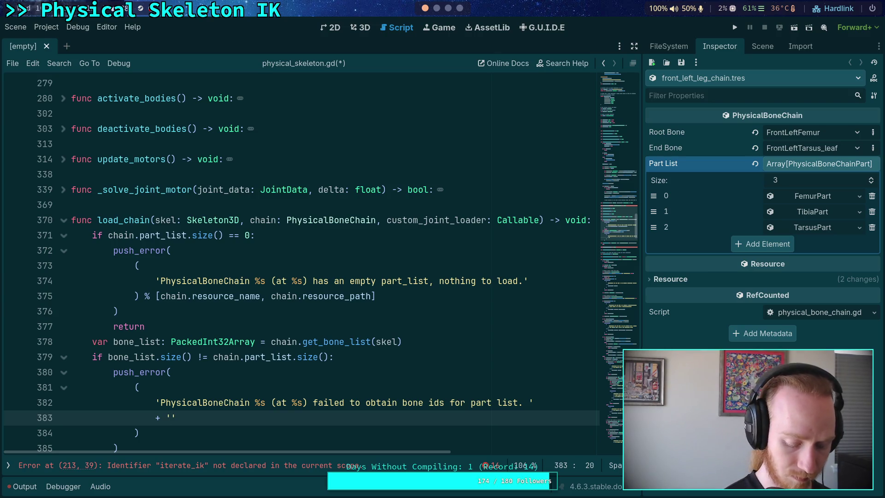
type("Needed ")
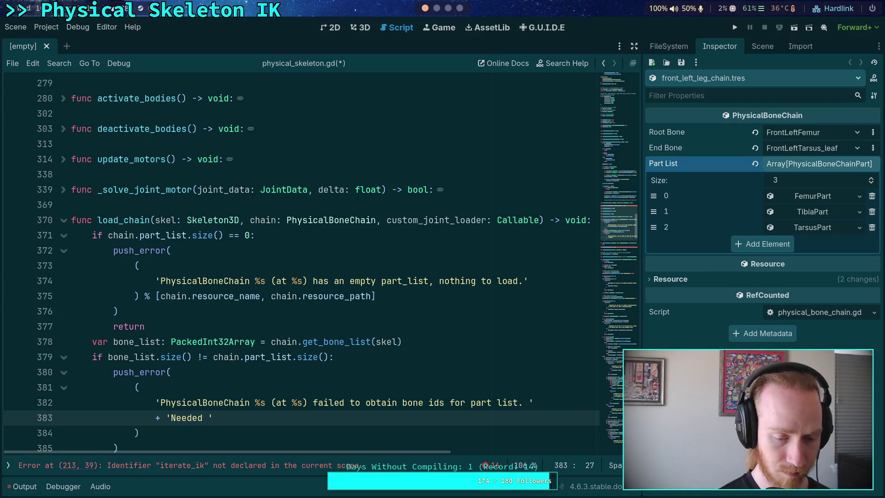
type("%d")
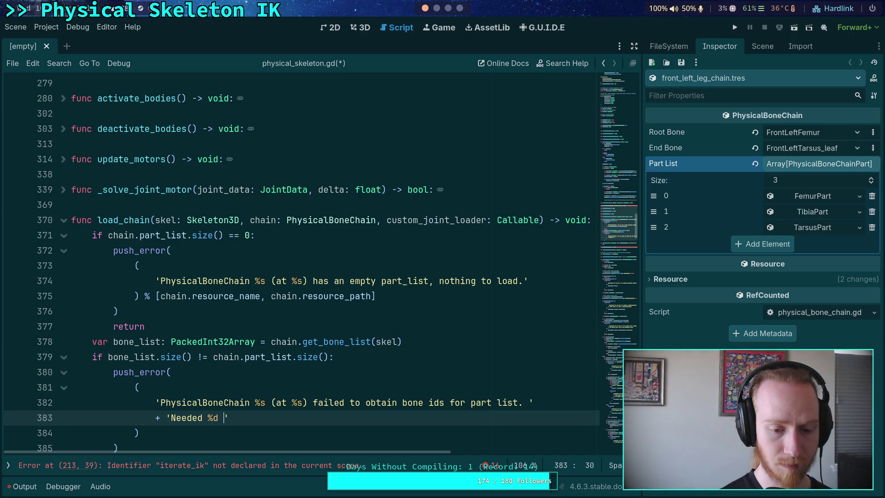
type(" ids, ")
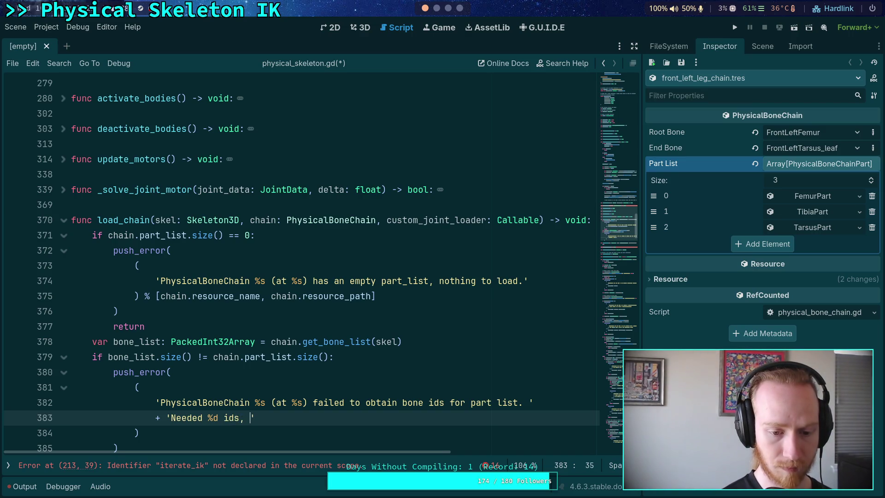
type("but got %")
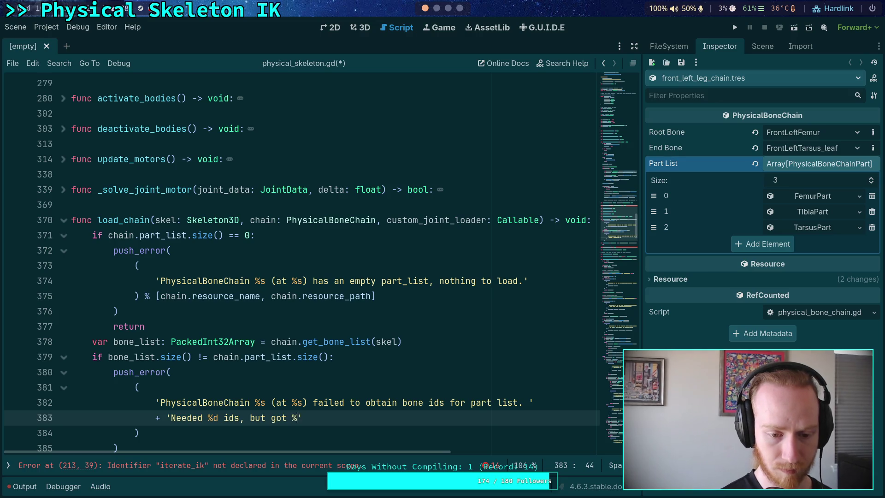
type("d")
left_click(144, 432)
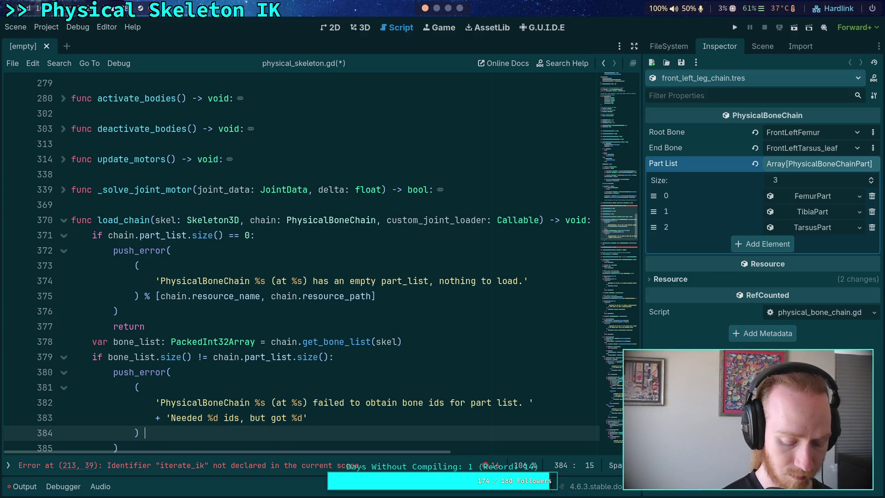
Step: Format the mismatch message with chain.resource_name, chain.resource_path, chain.part_list.size() and bone_list.size()
type("[")
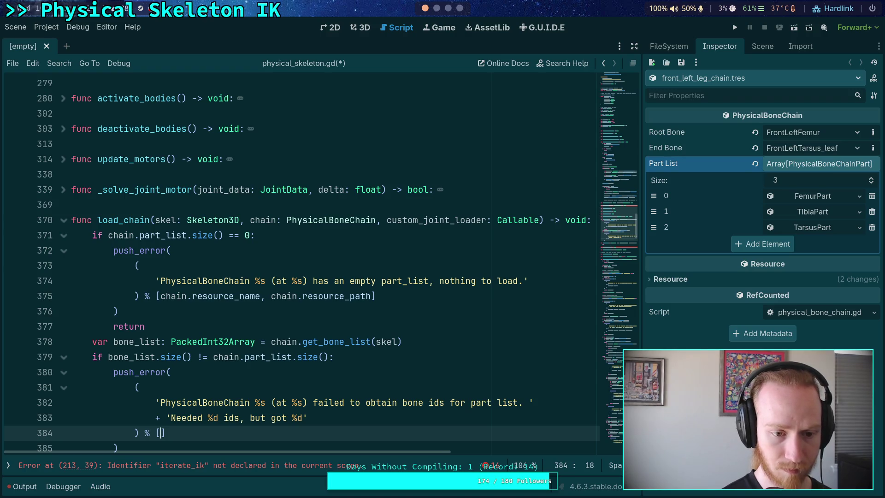
type("chain.re")
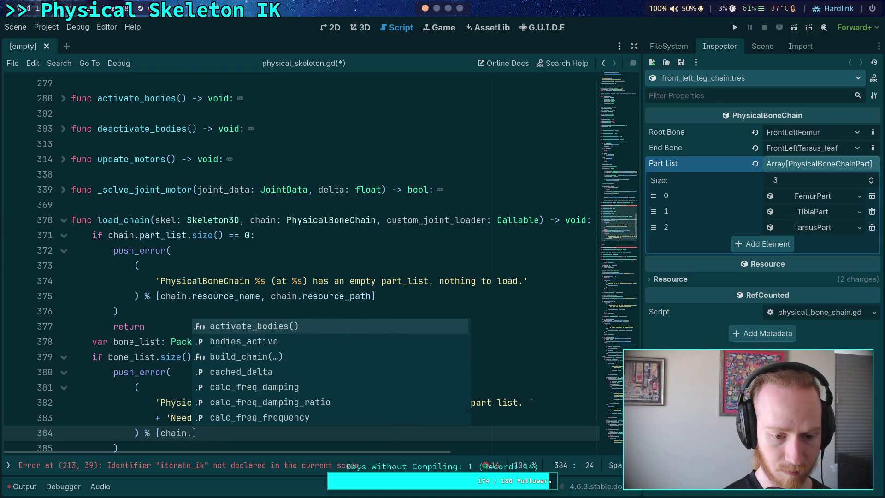
key("Down")
key("Down")
key("Down")
key("Return")
type(", h")
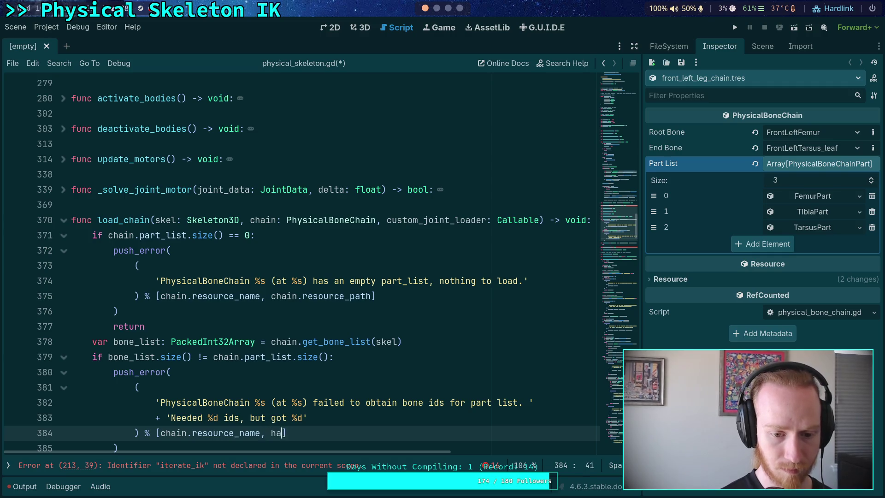
key("BackSpace")
type("chain.res")
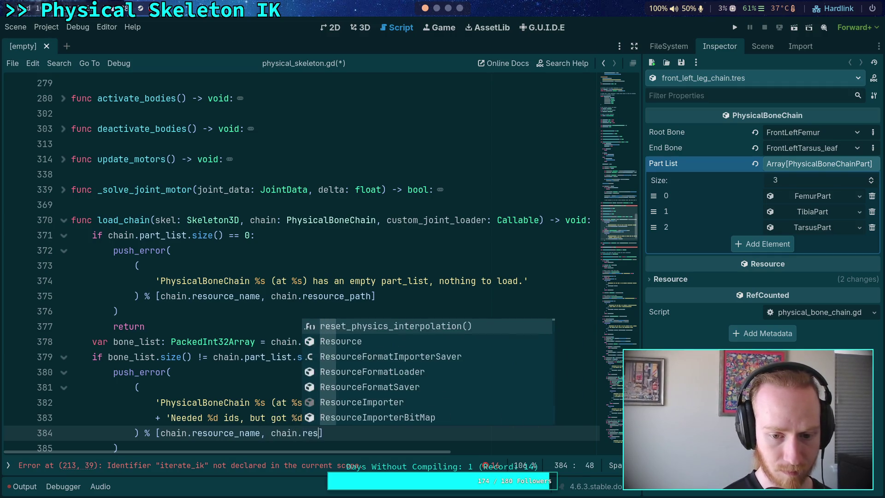
key("Down")
key("Down")
key("Return")
type(", ")
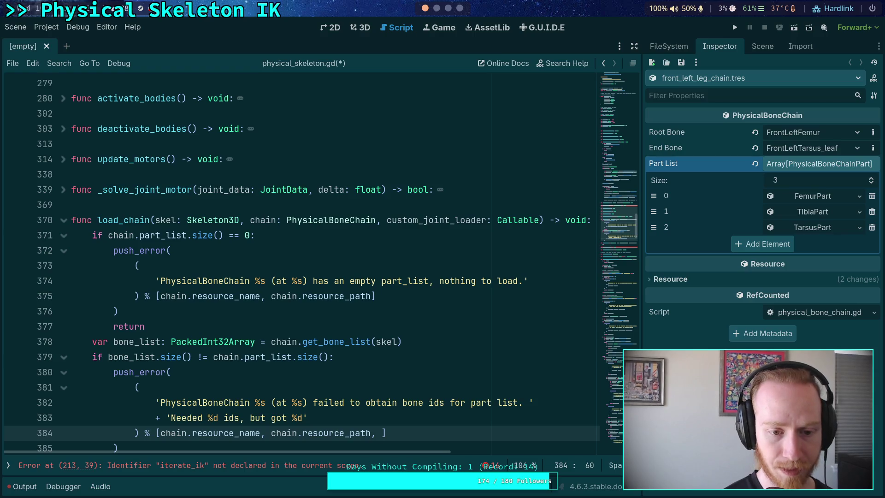
type("chain.par")
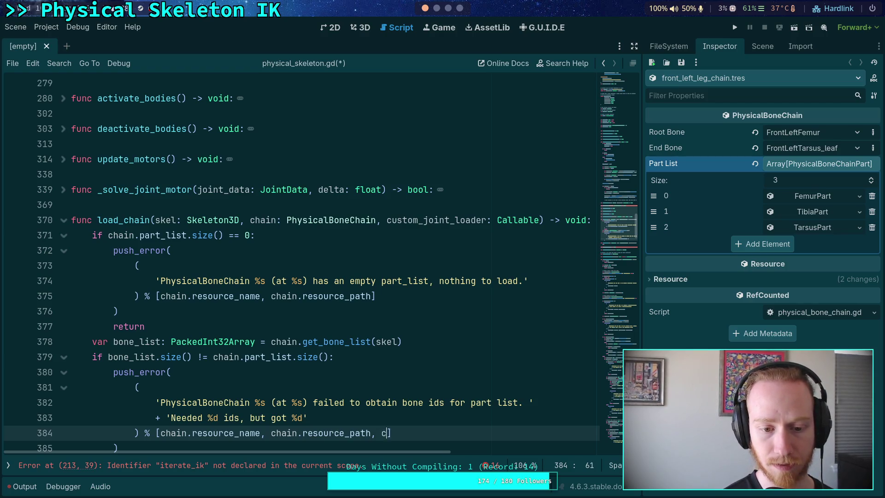
key("Return")
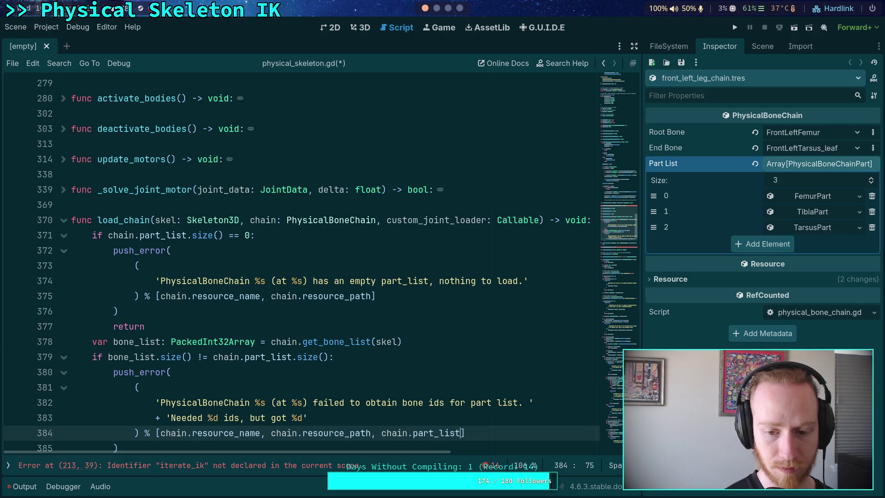
type(".size(), ")
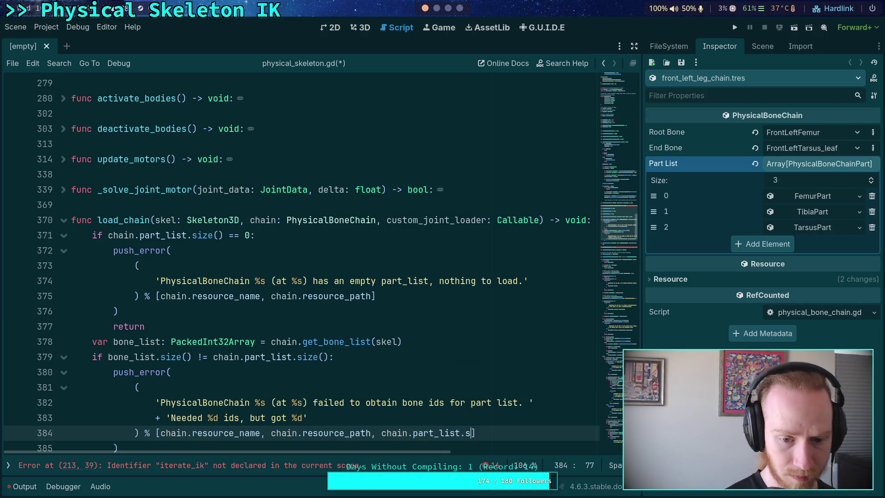
type("bone_list.")
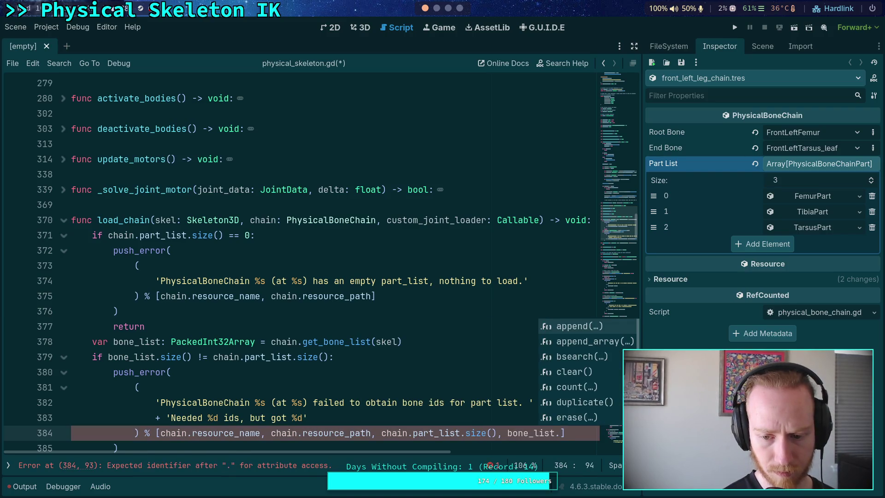
type("si")
key("Return")
Step: Add a return after the mismatch error call
key("Down")
key("Down")
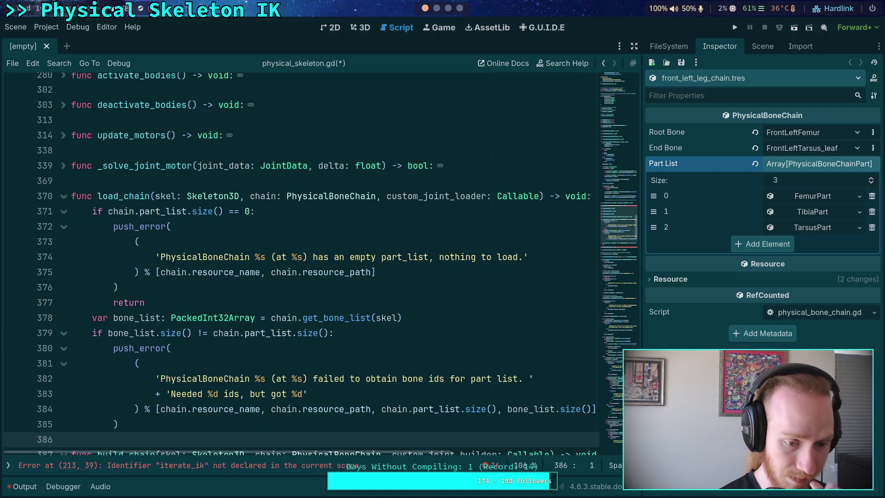
type("return")
key("Return")
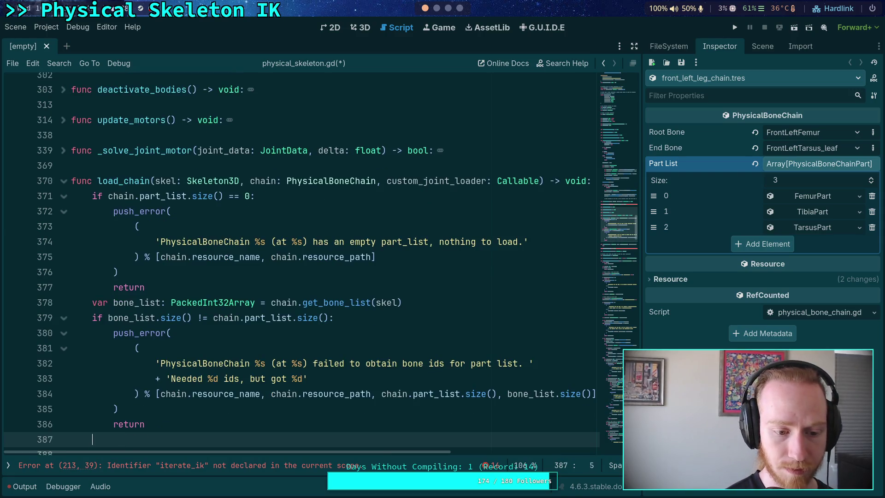
scroll(193, 276, "down", 1)
left_click(191, 272)
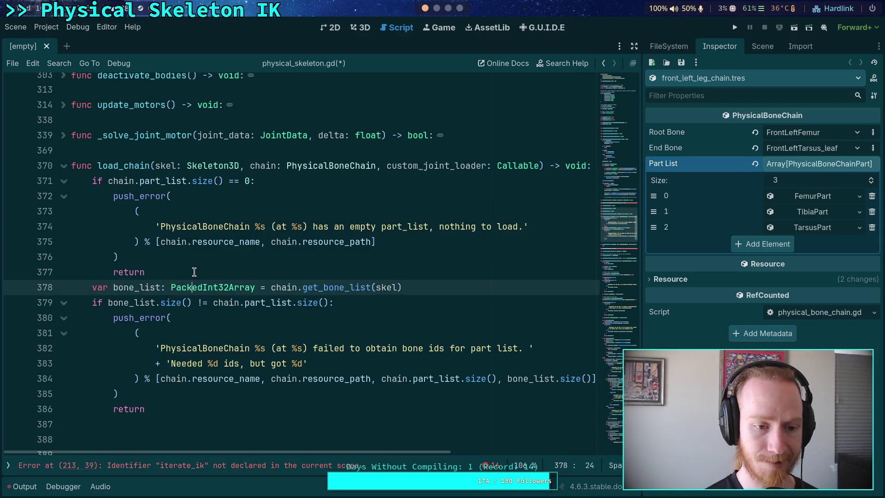
Step: Add the comment '# Ensure all parts are non-null' after the first early return, with blank-line spacing
key("Return")
scroll(223, 402, "down", 1)
left_click(229, 408)
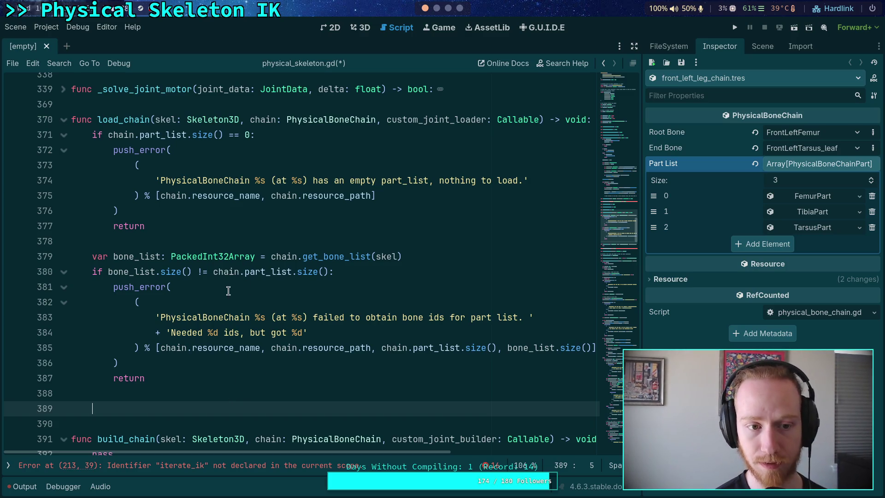
left_click(228, 241)
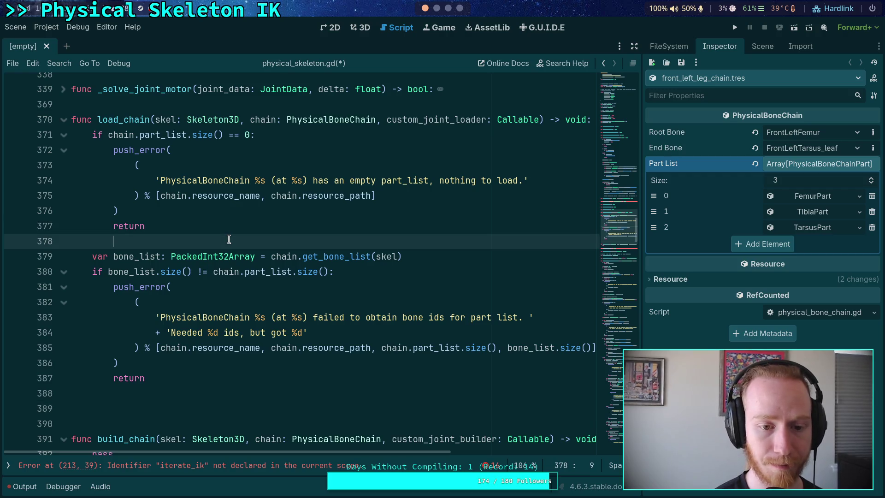
key("Return")
key("Return")
key("Up")
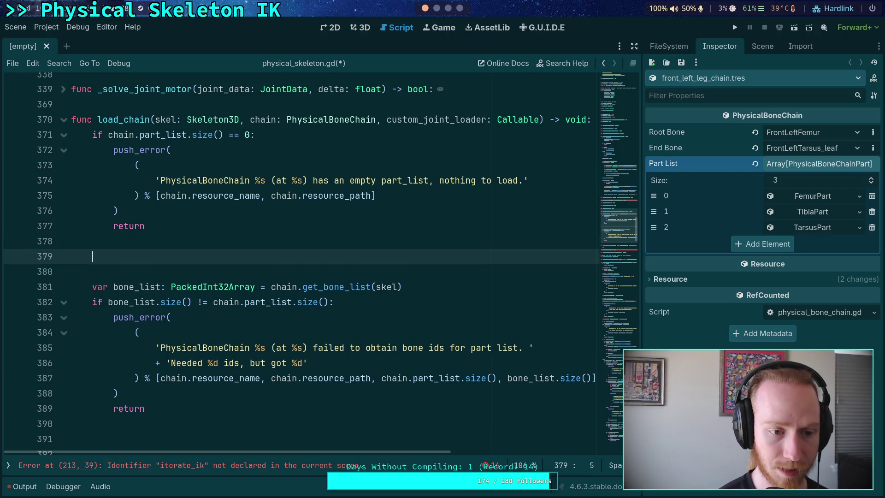
type("for")
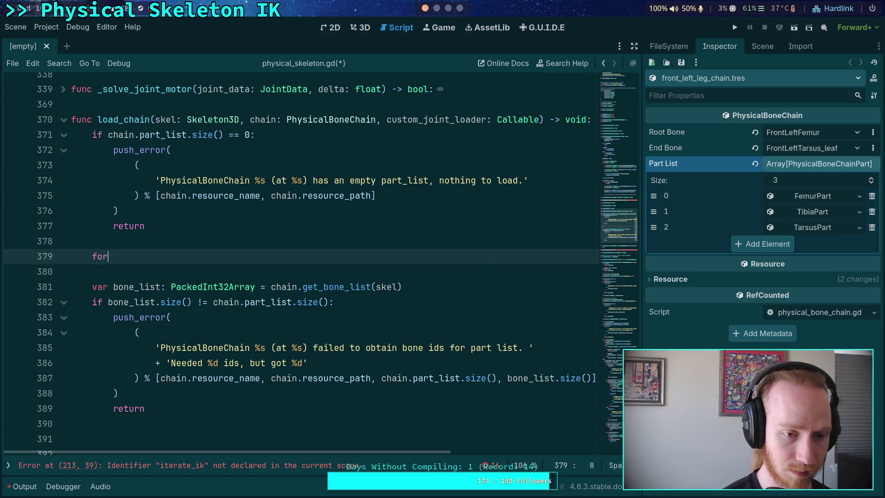
key("BackSpace")
key("BackSpace")
key("BackSpace")
type("# Ensure ")
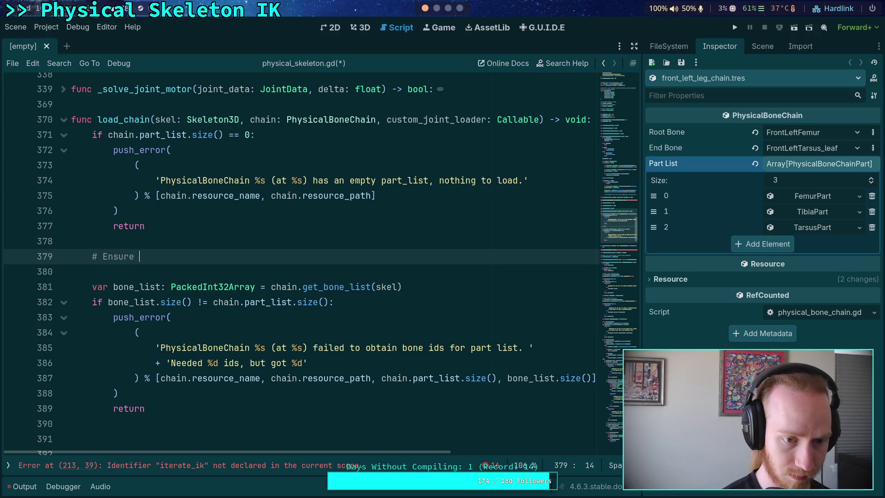
type("all parts are ")
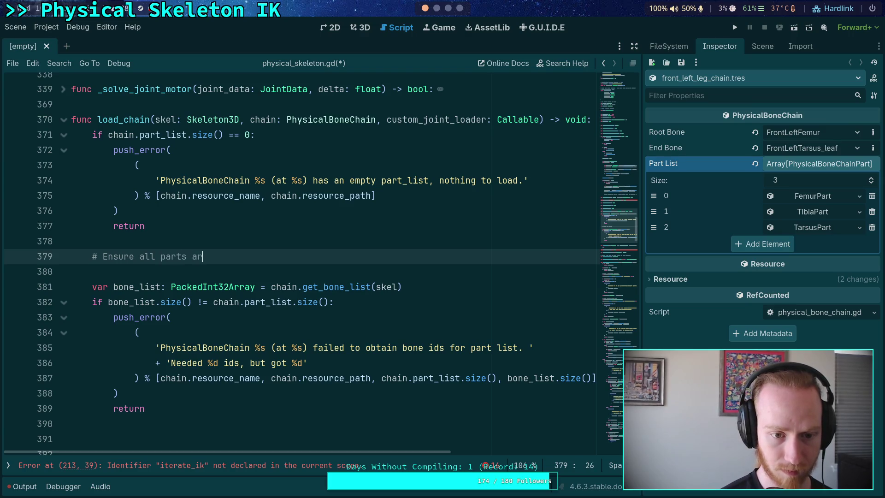
type("non-null")
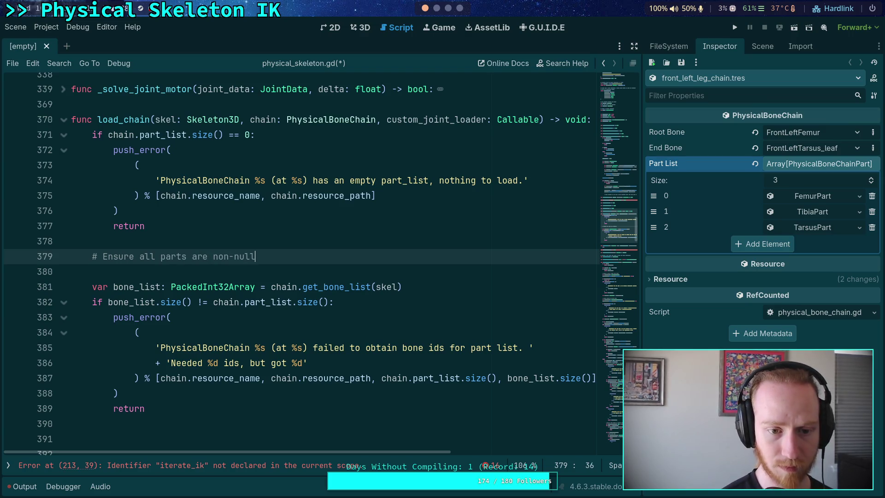
Step: Expand FemurPart in the Inspector and draft a loop over chain.part_list with an 'if not part:' check
left_click(804, 196)
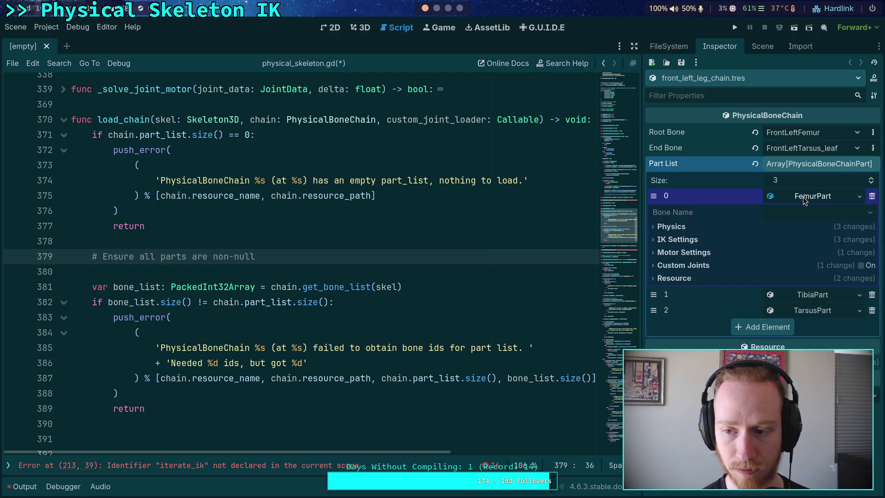
left_click(705, 264)
left_click(707, 264)
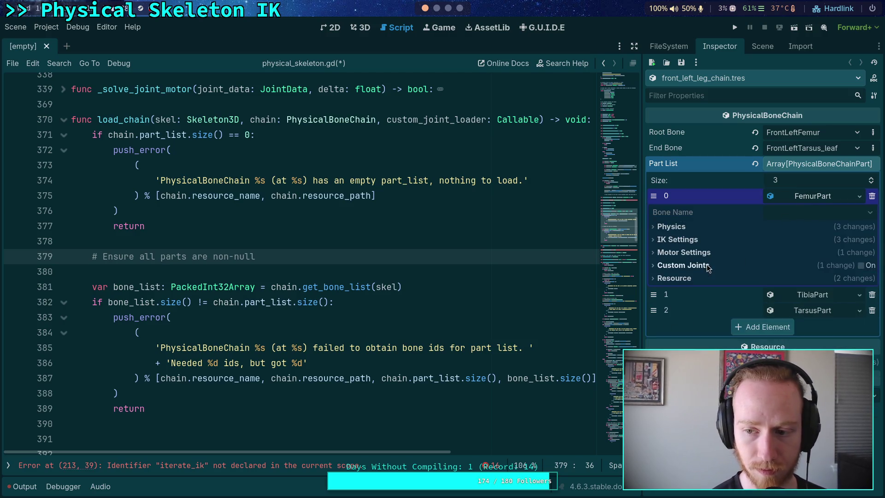
key("Return")
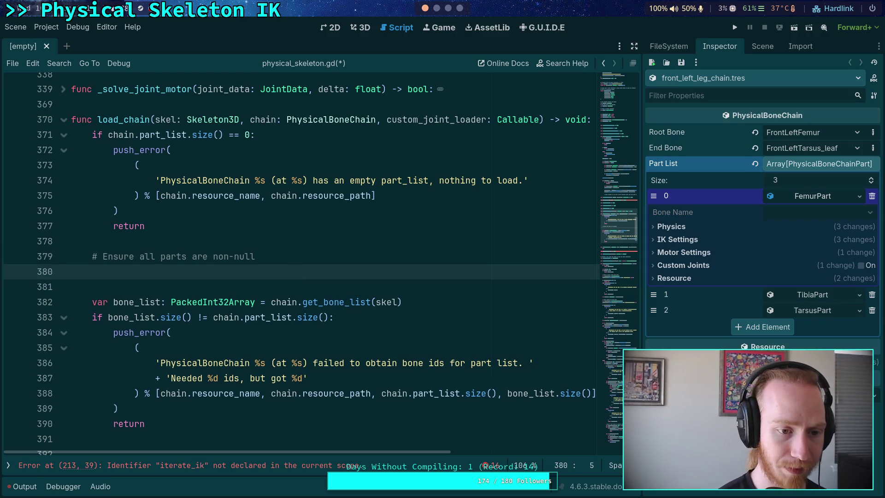
type("for part")
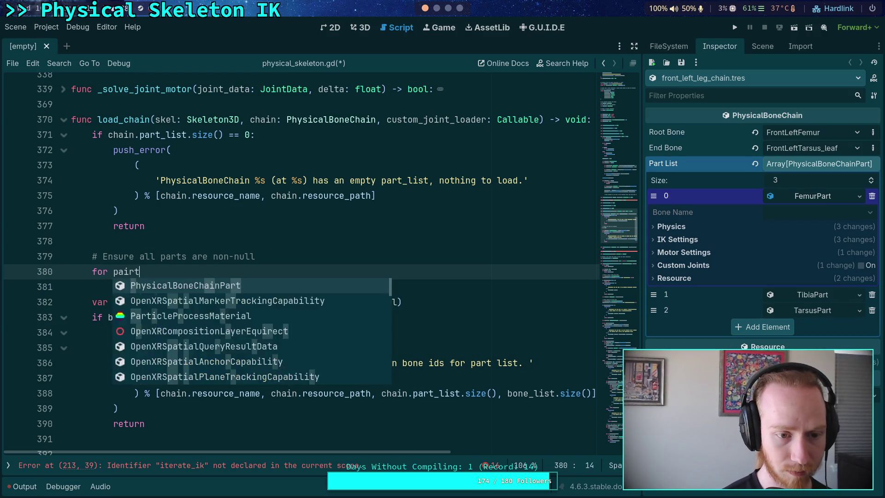
key("BackSpace")
key("BackSpace")
type("rt in chain")
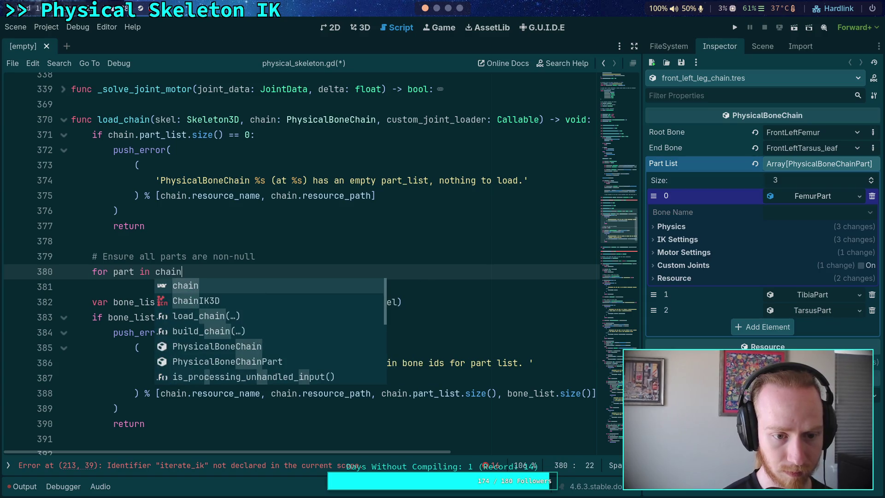
type(".part_list:")
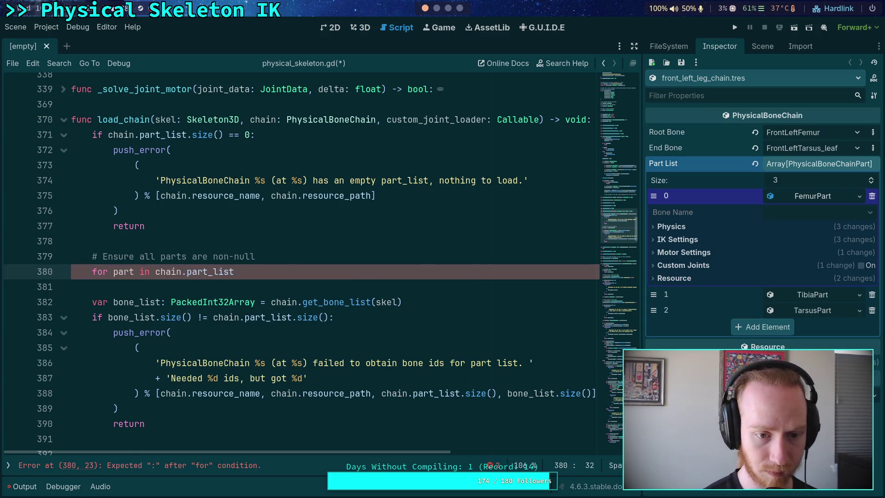
key("Return")
type("if not part:")
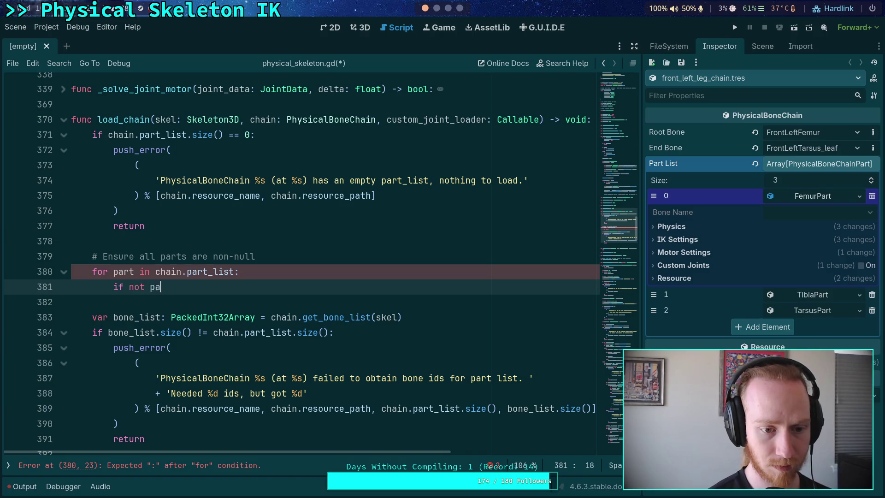
key("Return")
Step: Rewrite the loop header as 'for index in range(chain.part_list.size()):'
scroll(286, 257, "down", 3)
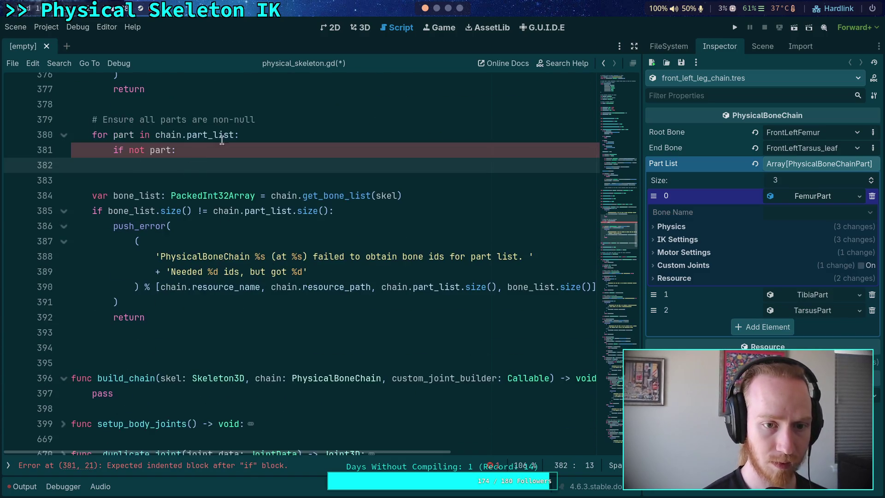
left_click(260, 119)
scroll(274, 185, "up", 1)
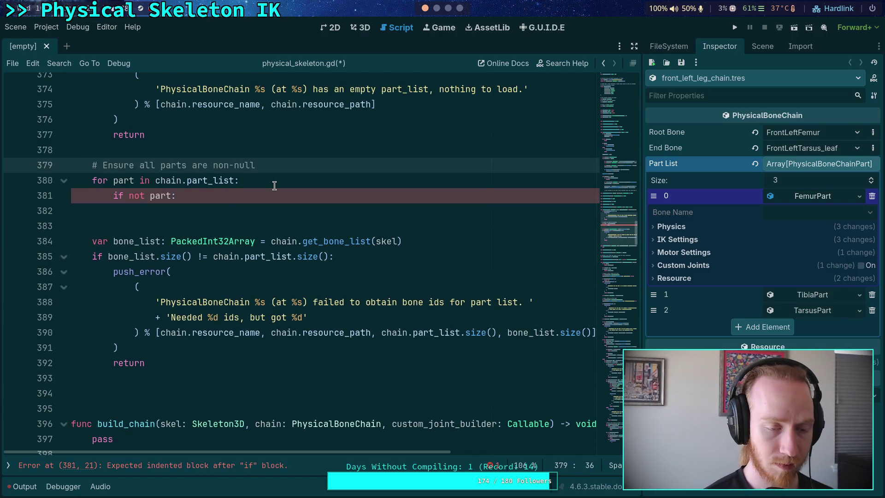
double_click(124, 180)
type("index")
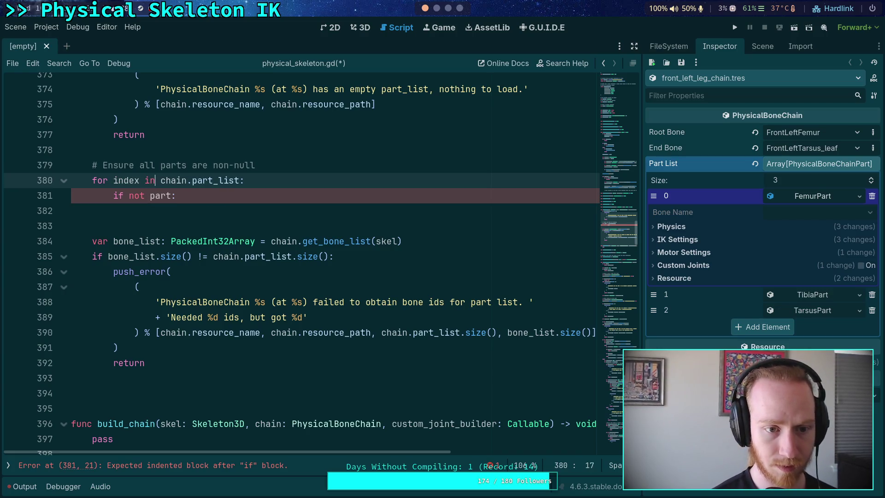
left_click(192, 180)
type("range(")
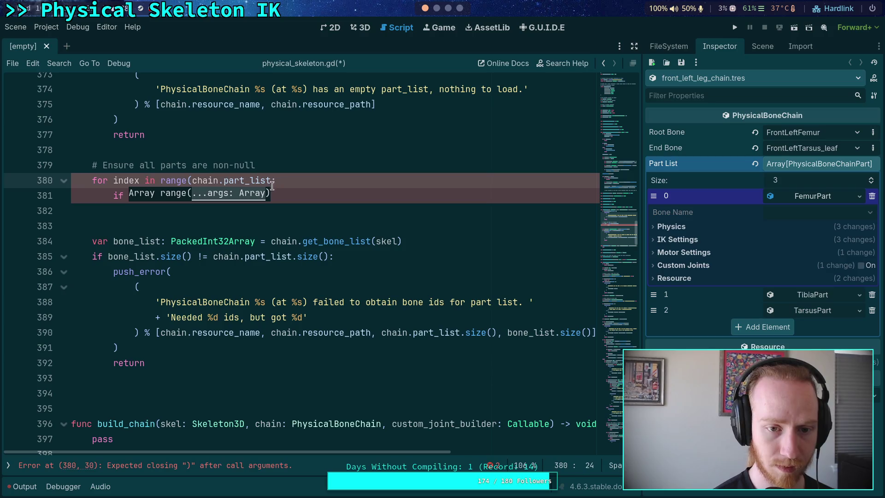
left_click(274, 180)
type(".size()):")
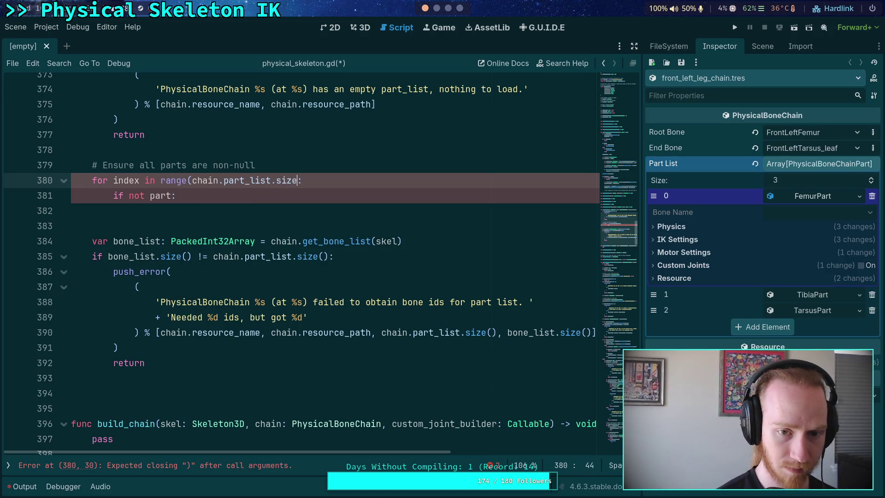
Step: Declare 'var part: PhysicalBoneChainPart = chain.part_list[index]' and begin push_error under the null check
key("Return")
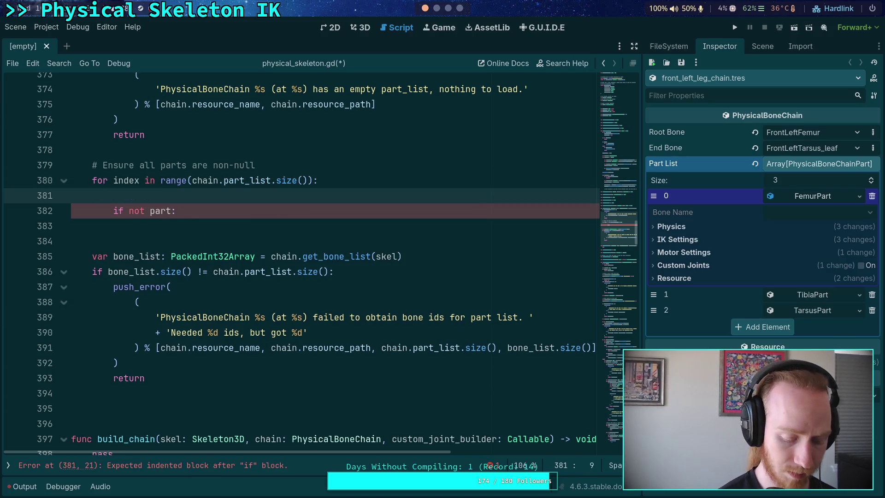
type("v")
key("Escape")
type("ar part")
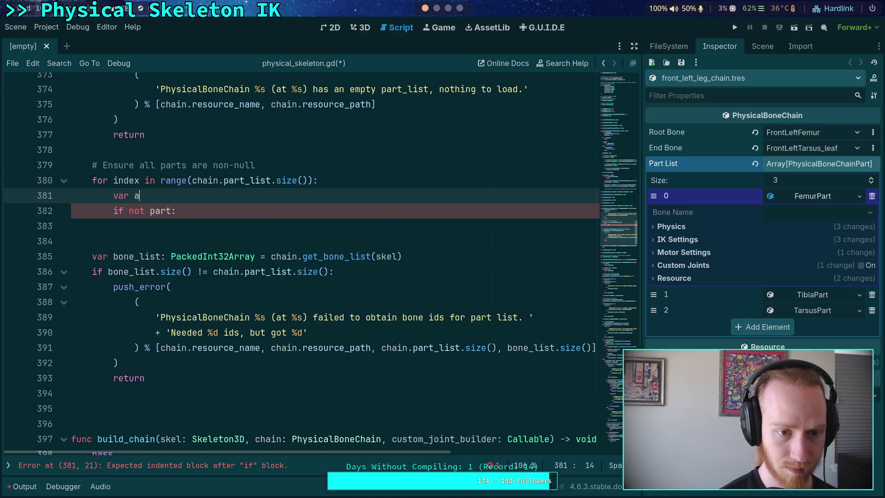
type(" C")
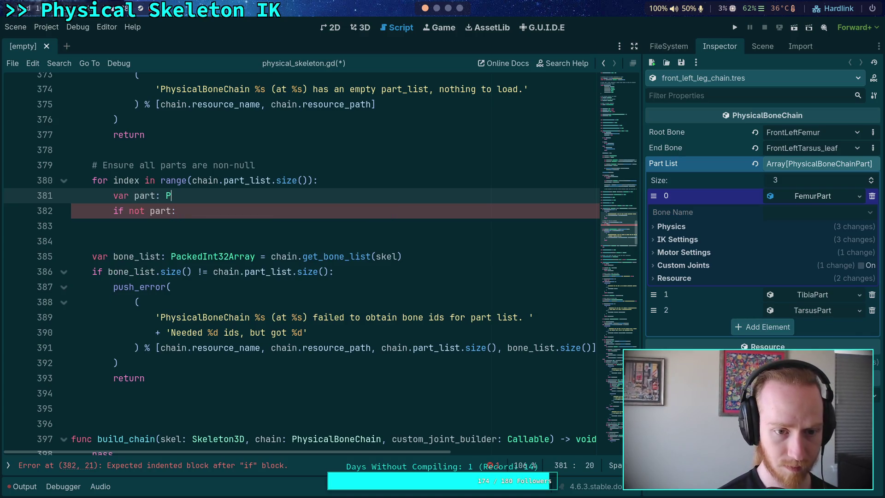
type("Physi")
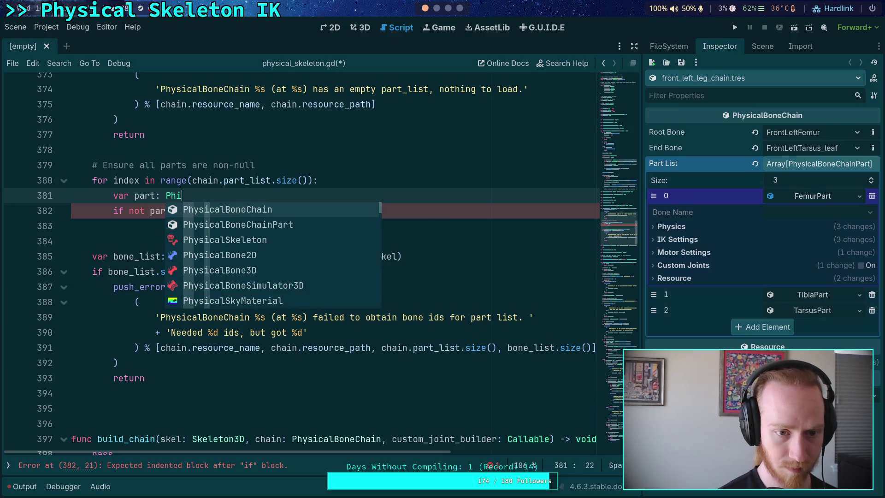
key("Down")
key("Return")
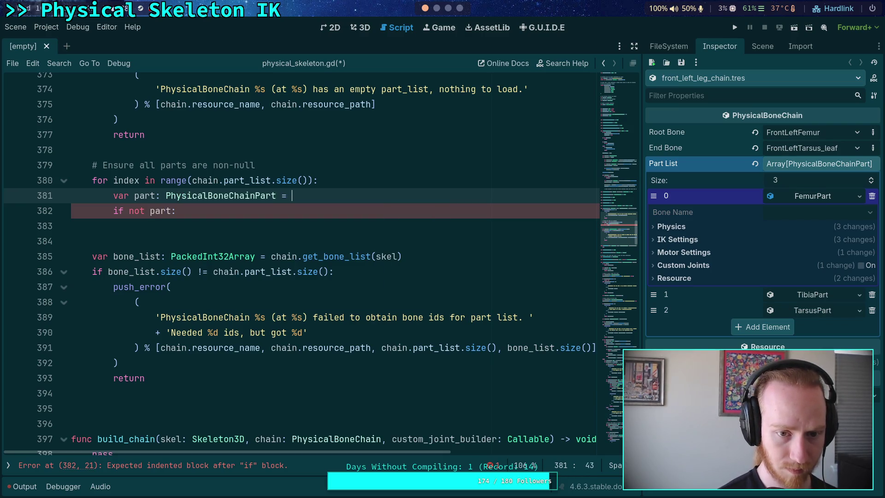
type("chain.p")
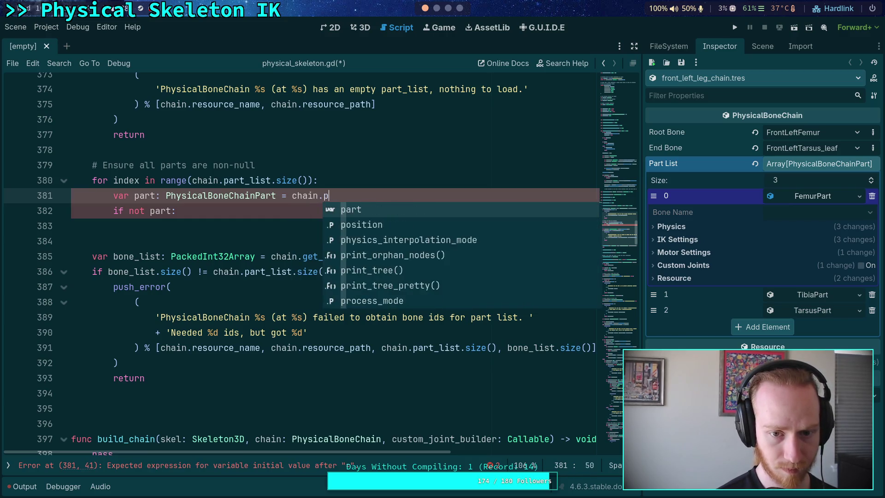
type("art_list[index")
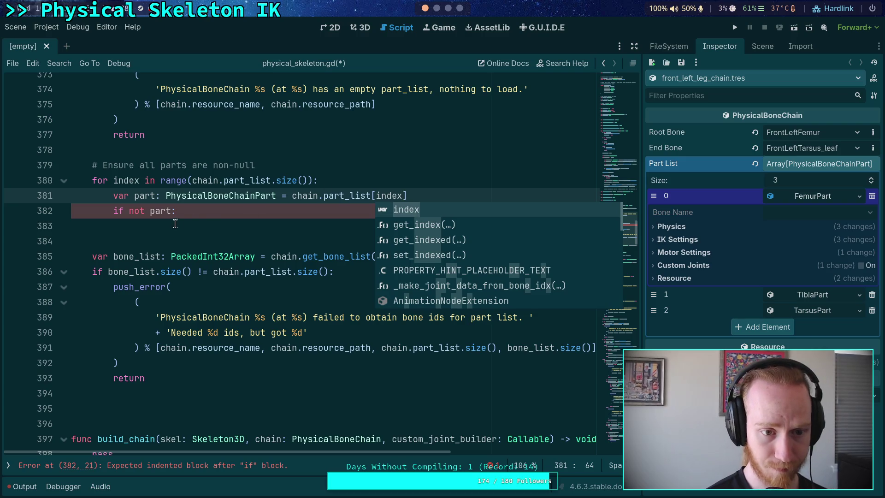
key("Return")
key("Down")
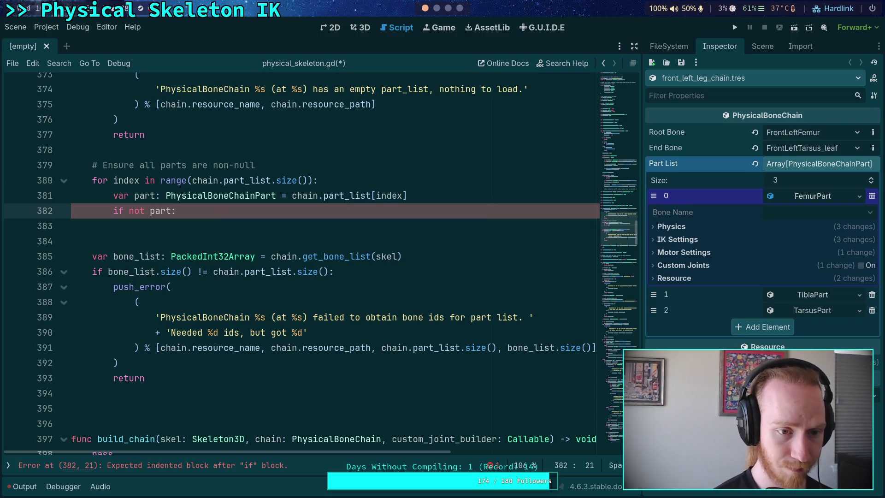
key("Return")
type("push")
key("Return")
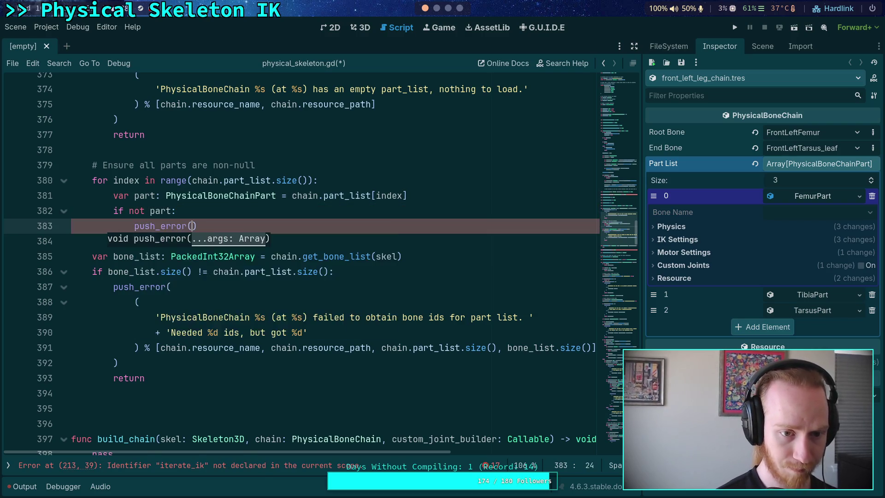
Step: Give push_error the message 'PhysicalBoneChain %s (at %s) is missing a part at index %d, null found.'
key("Return")
type("(")
key("Return")
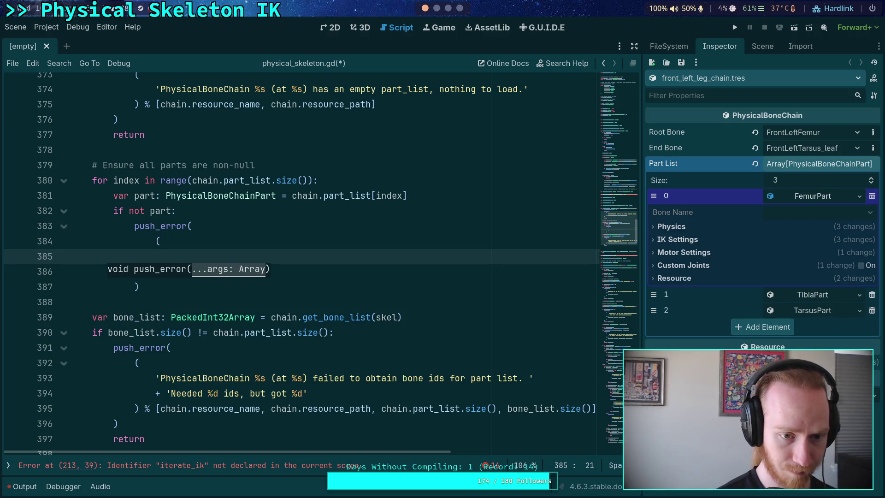
type("PhysicalBoneC")
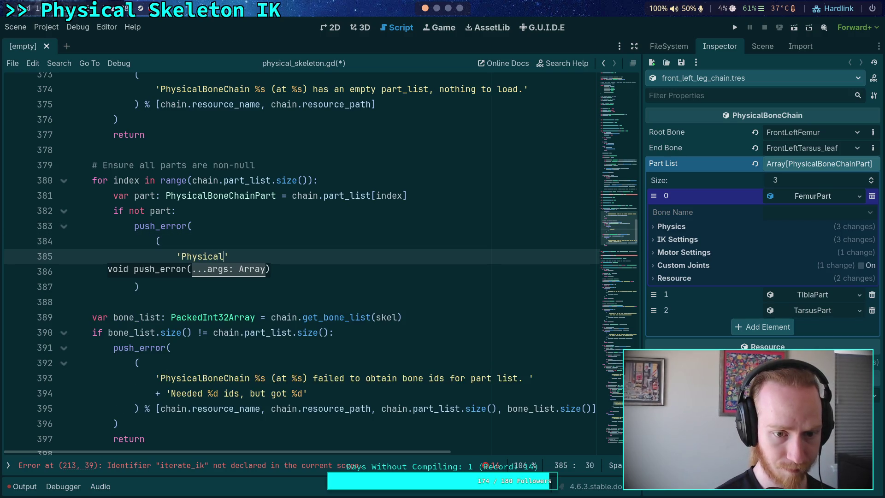
type("hain $")
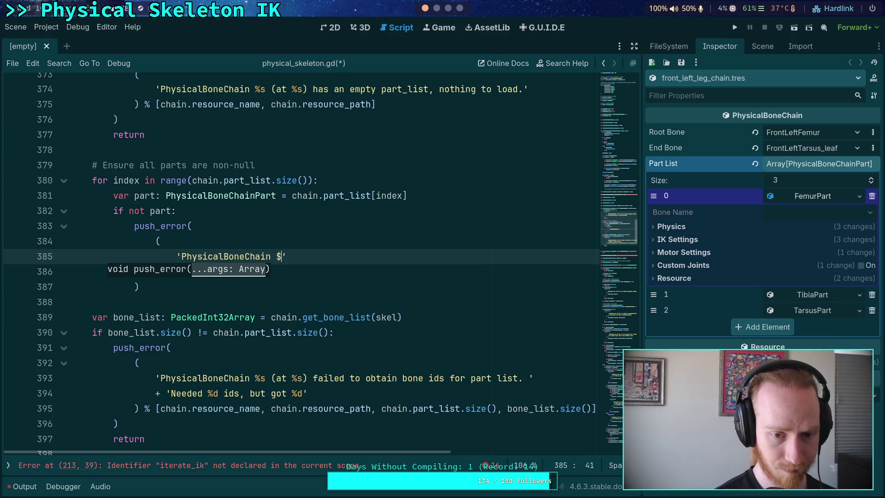
key("BackSpace")
type("%s (a")
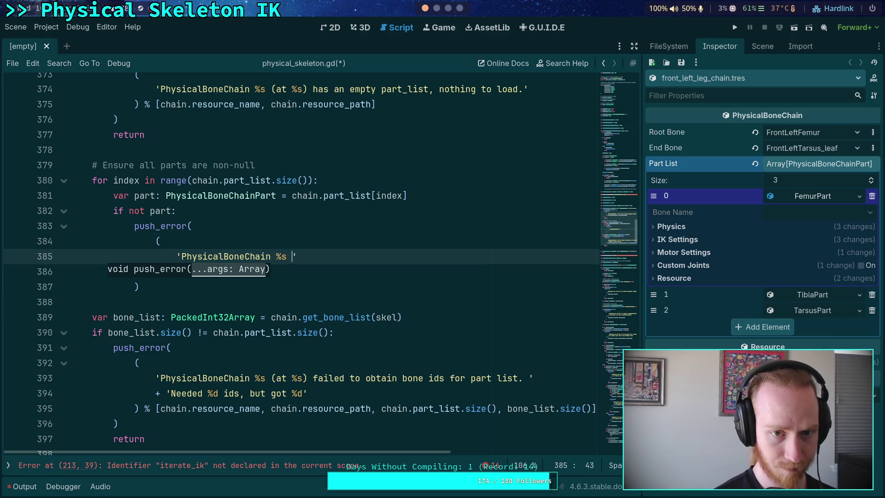
type("t %s) ")
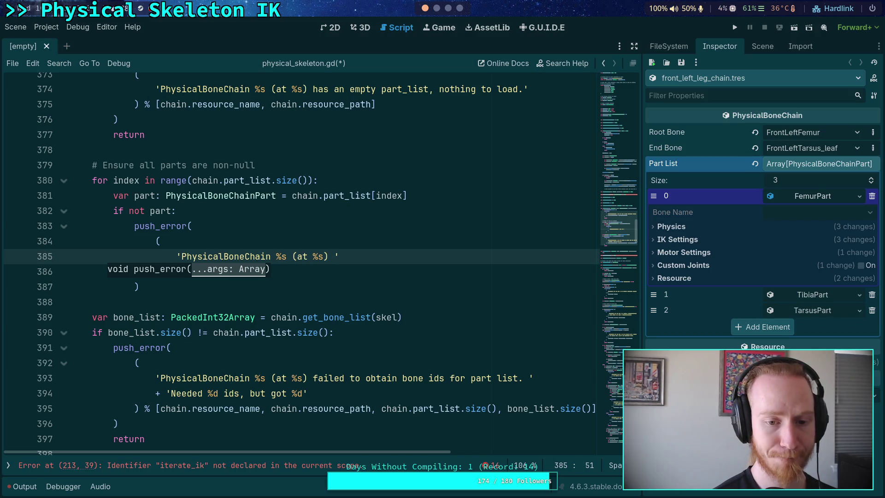
type("is miss")
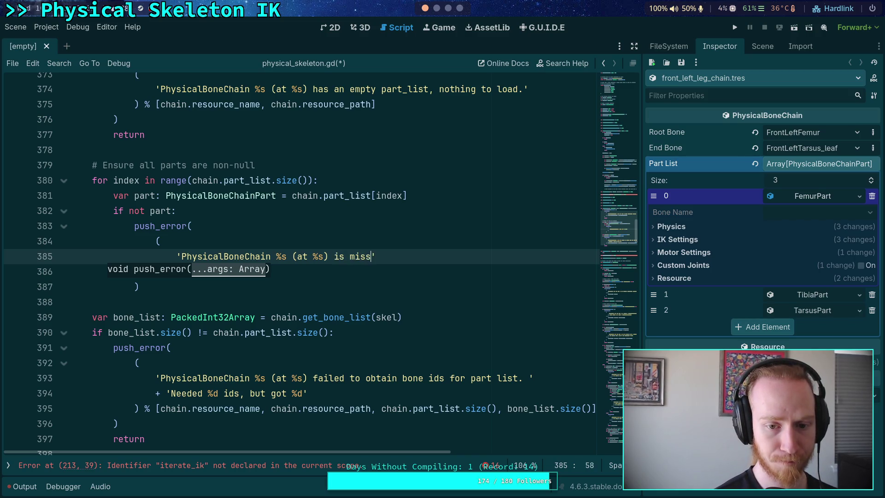
type("ing a p")
type("art at index ")
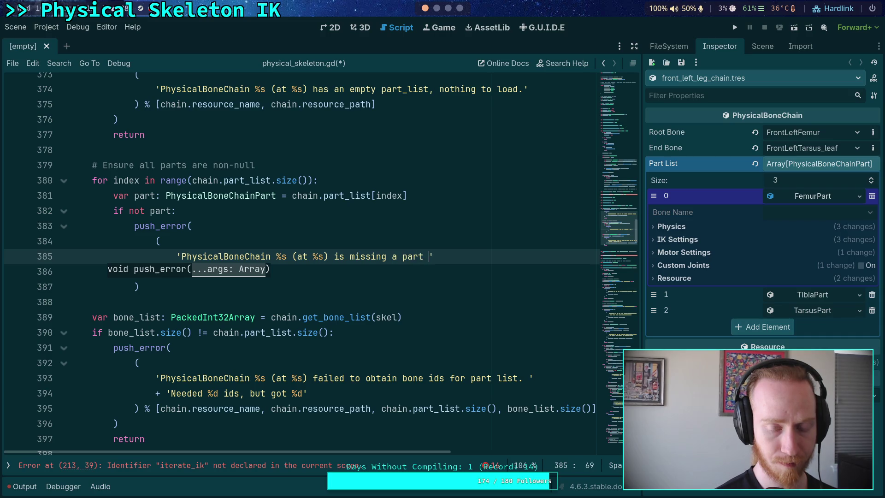
type("%d, ")
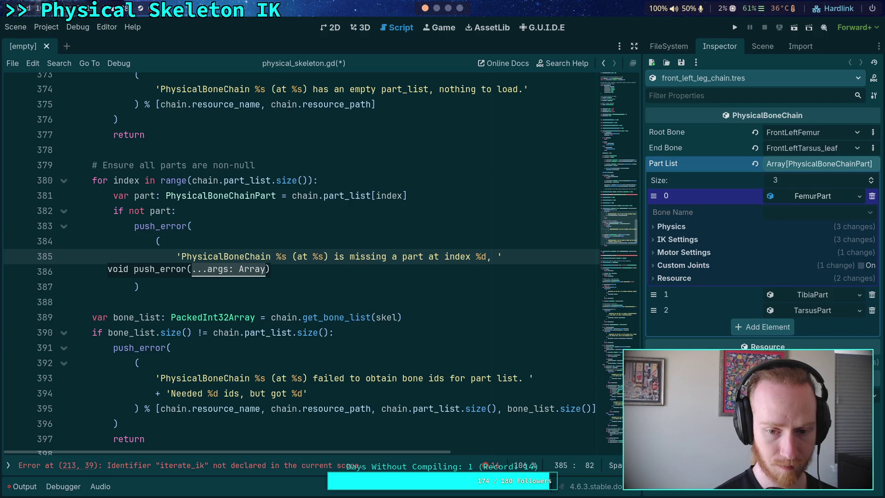
type("null found")
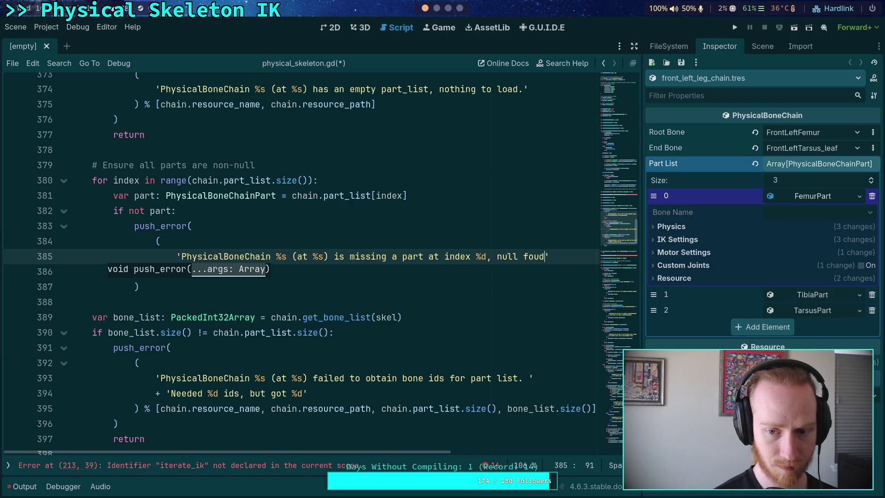
type(".")
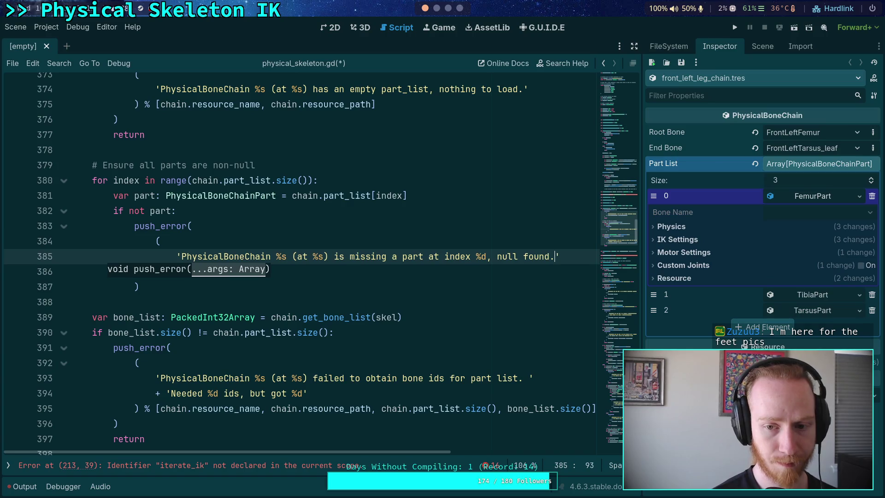
Step: Format the message with chain.resource_name, chain.resource_path and index, add return, and save the script
key("Down")
type("% [")
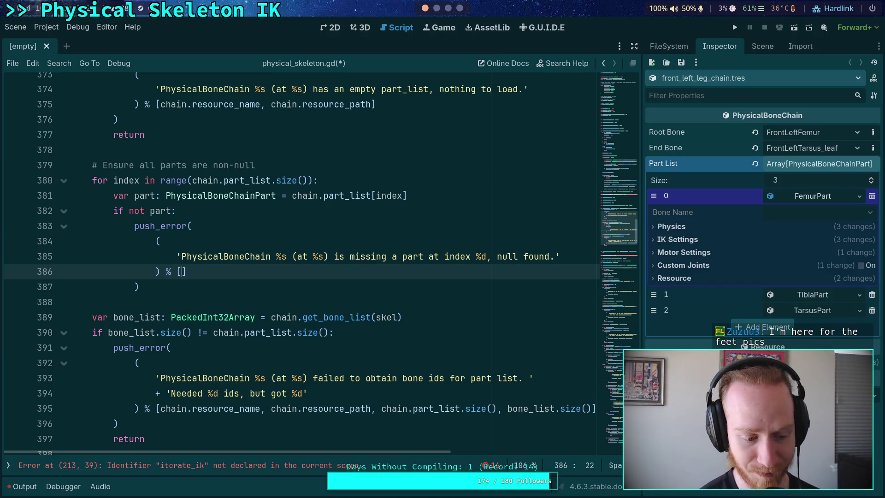
type("chain.re")
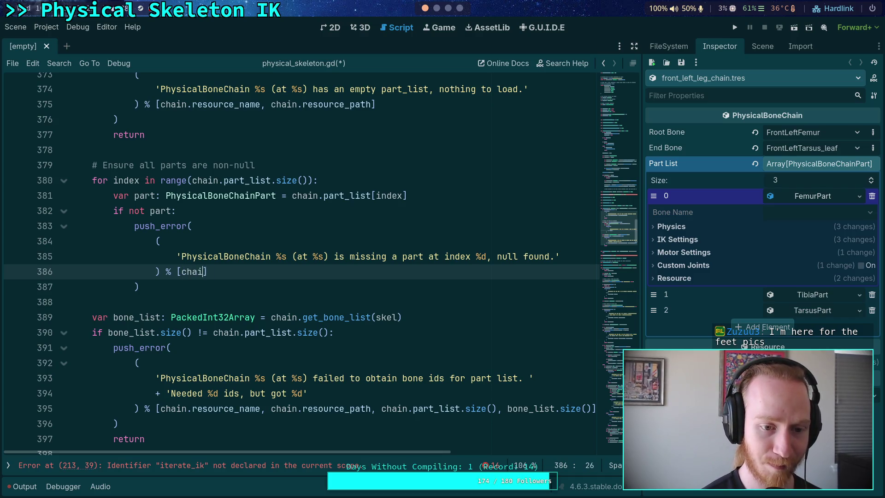
type("s")
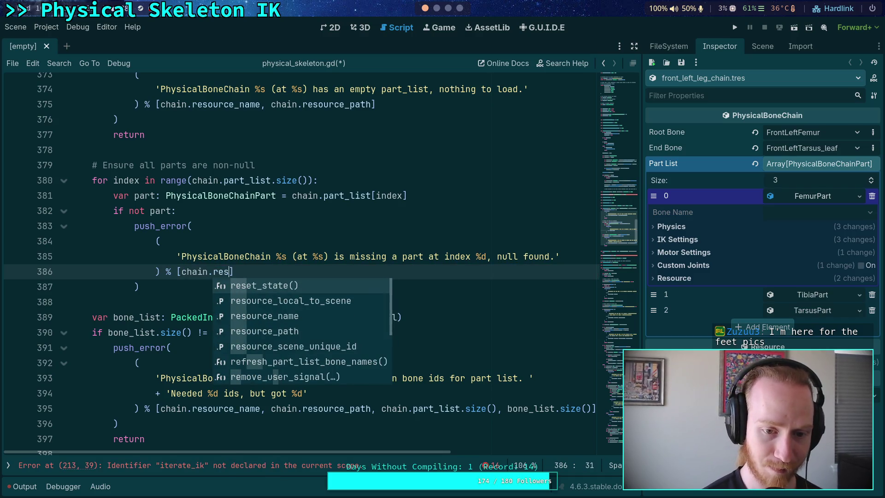
key("Return")
type(", cha")
type("in.resource_p")
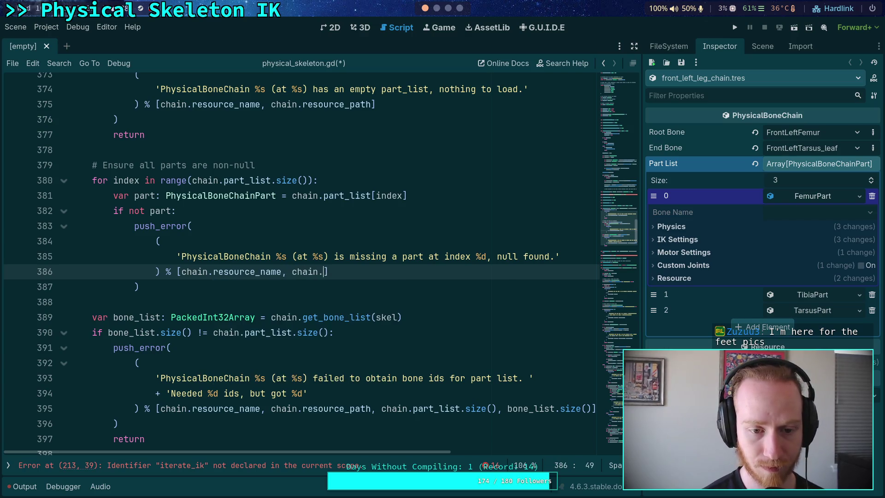
key("Return")
type(", ")
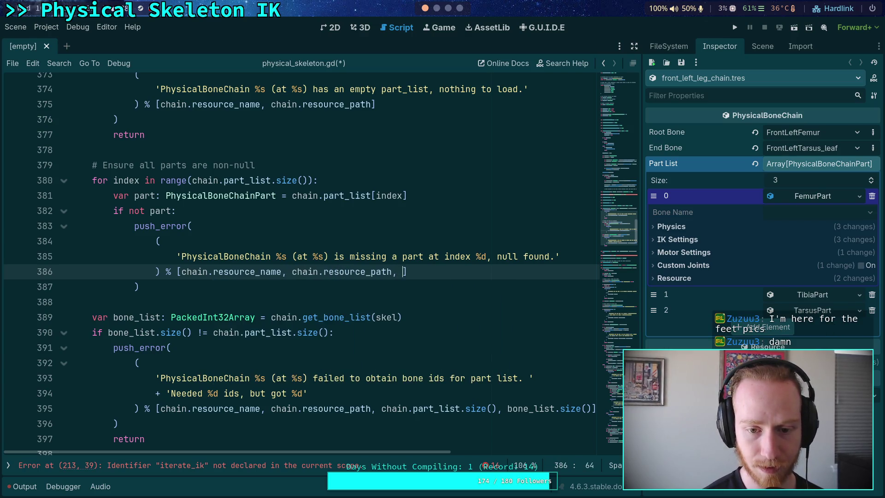
type("index")
key("Return")
key("Down")
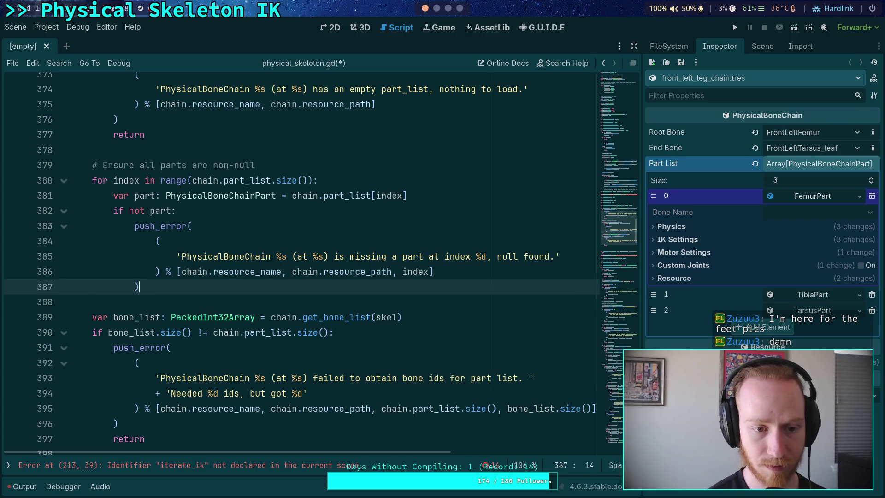
key("Return")
type("return")
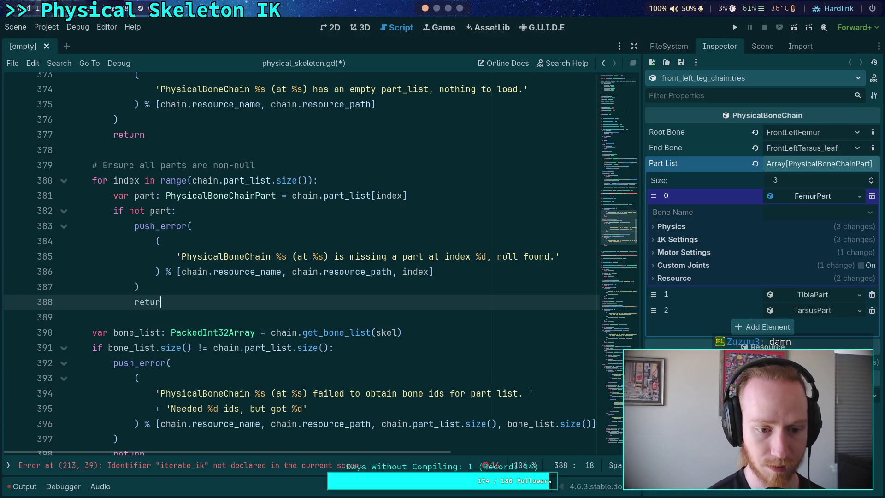
key("ctrl+s")
scroll(353, 354, "down", 2)
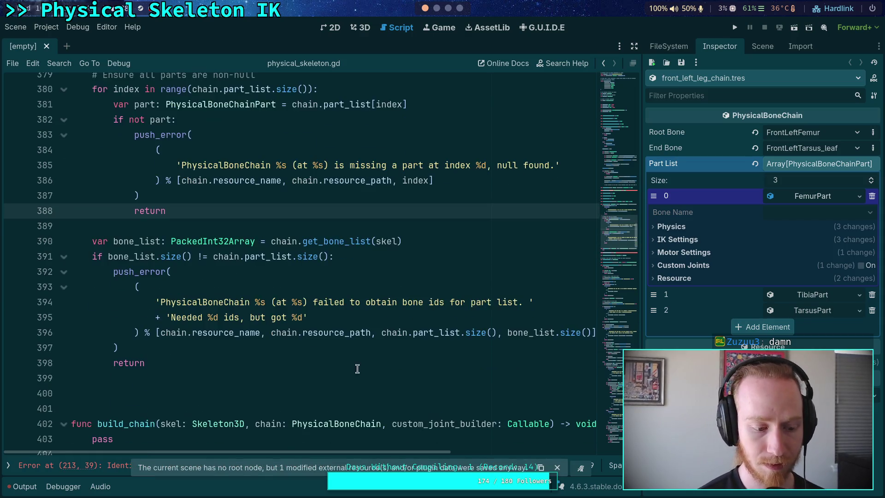
Step: Insert an extra blank line after line 399, before build_chain, and review load_chain
left_click(371, 389)
left_click(325, 379)
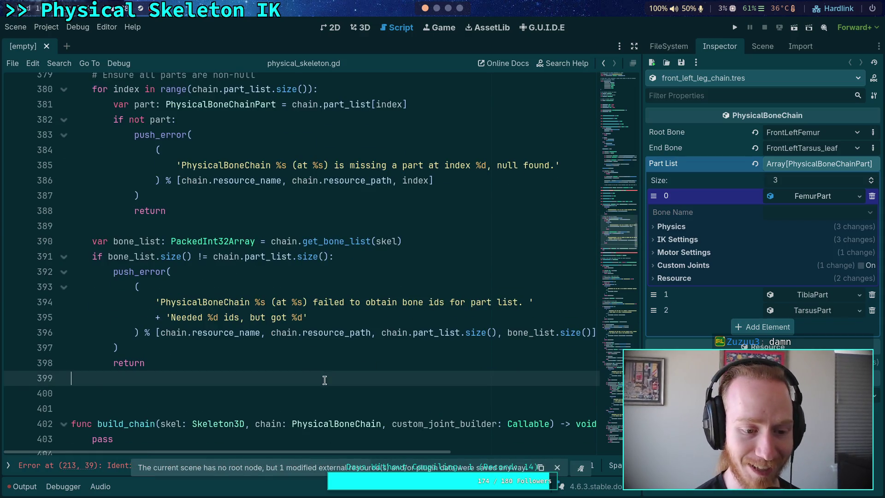
key("Return")
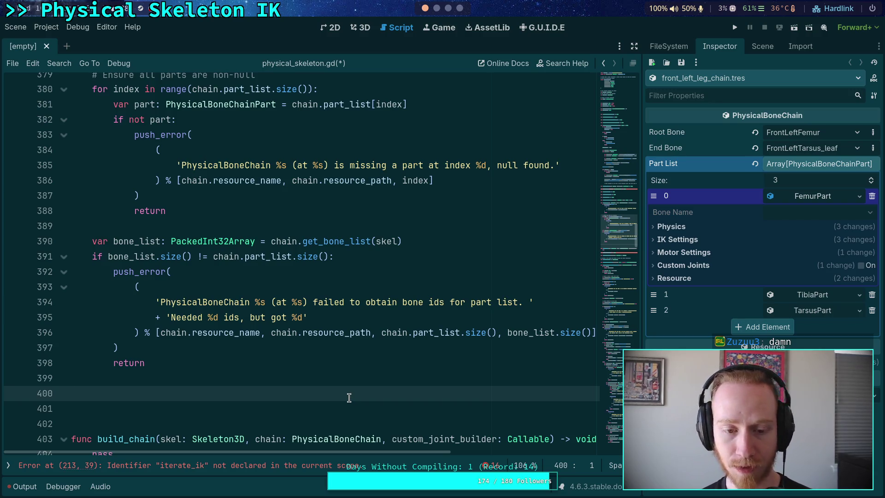
scroll(347, 387, "up", 2)
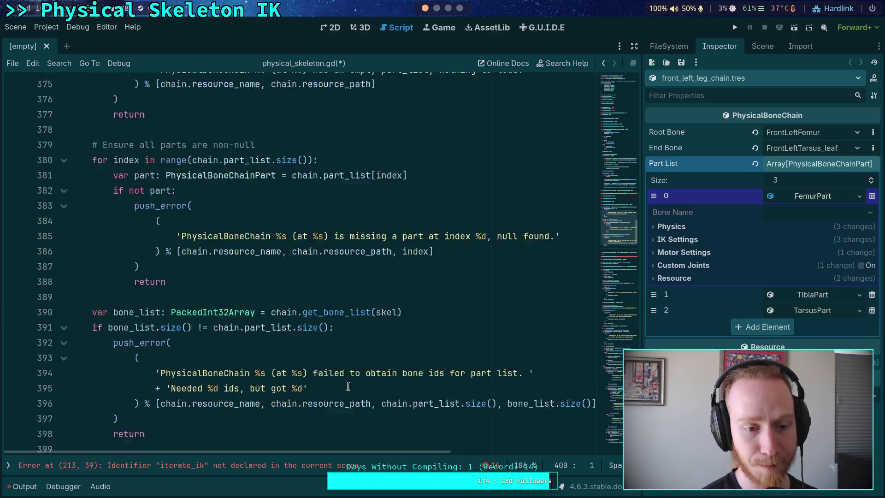
scroll(347, 386, "up", 2)
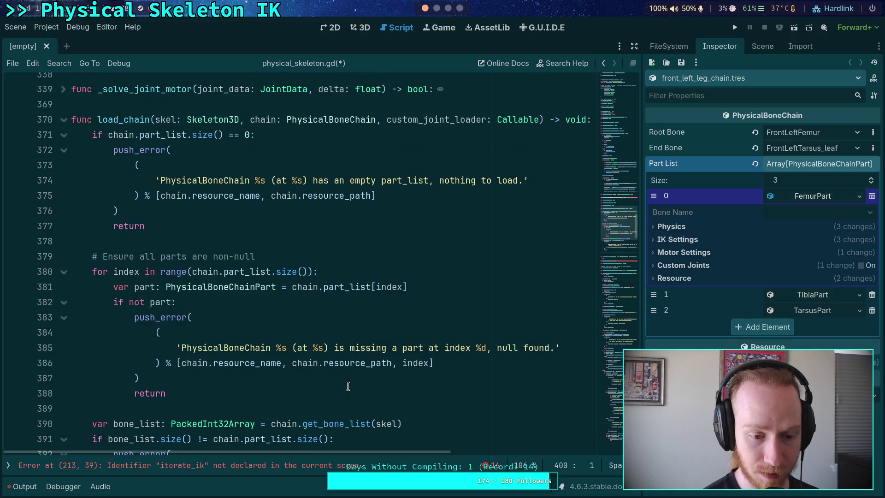
scroll(347, 386, "down", 4)
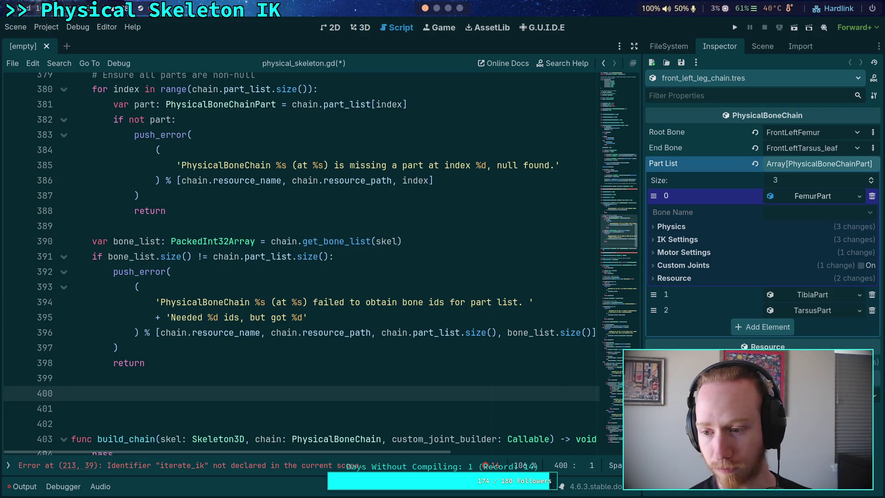
Step: Glance at the femur part's Physics and Custom Joints settings, then indent blank line 400
left_click(696, 226)
left_click(695, 224)
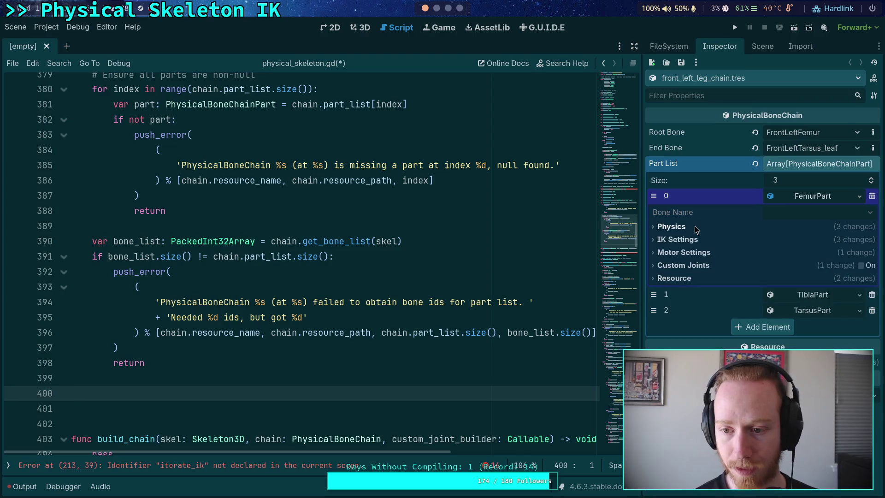
left_click(707, 266)
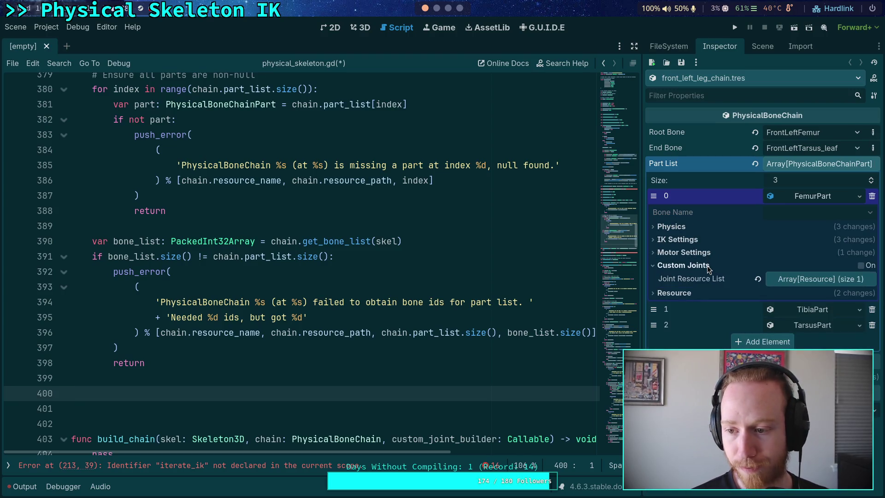
left_click(707, 265)
key("Tab")
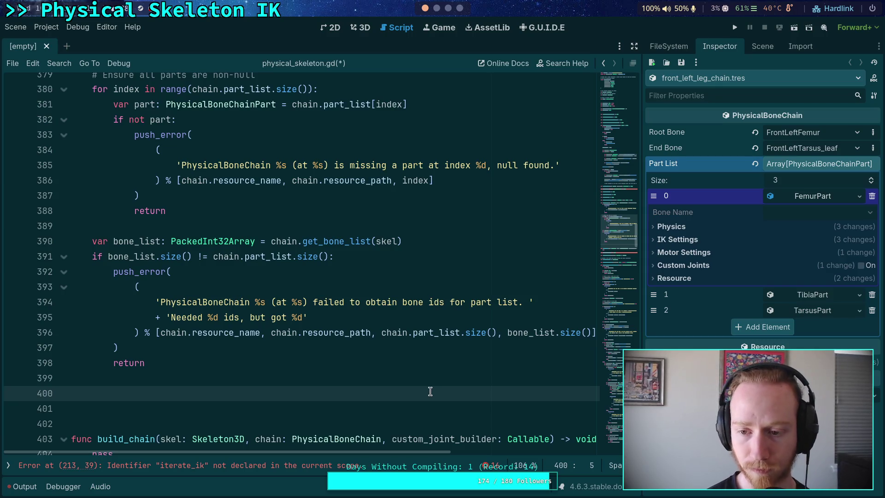
Step: Expand FemurPart's IK Settings, Rotation Axis and Limitation to reveal FemurJointConeLimit
left_click(682, 227)
left_click(675, 227)
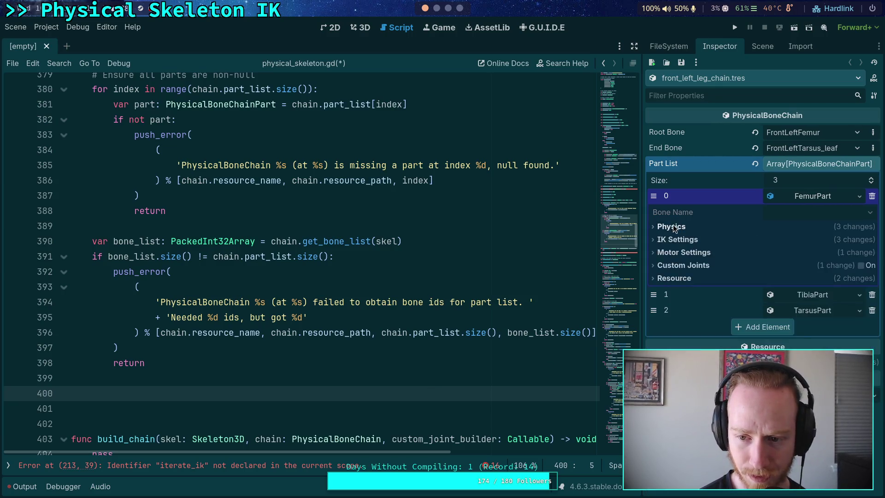
left_click(673, 240)
left_click(686, 267)
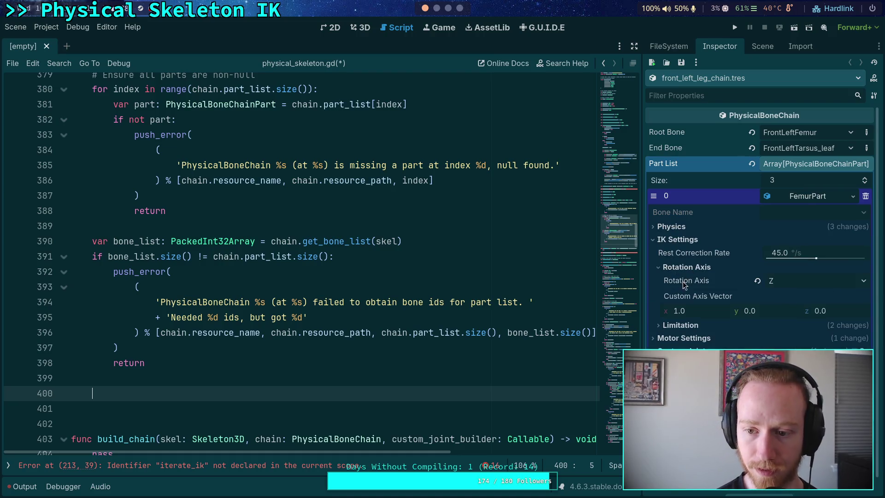
left_click(688, 327)
scroll(673, 332, "down", 2)
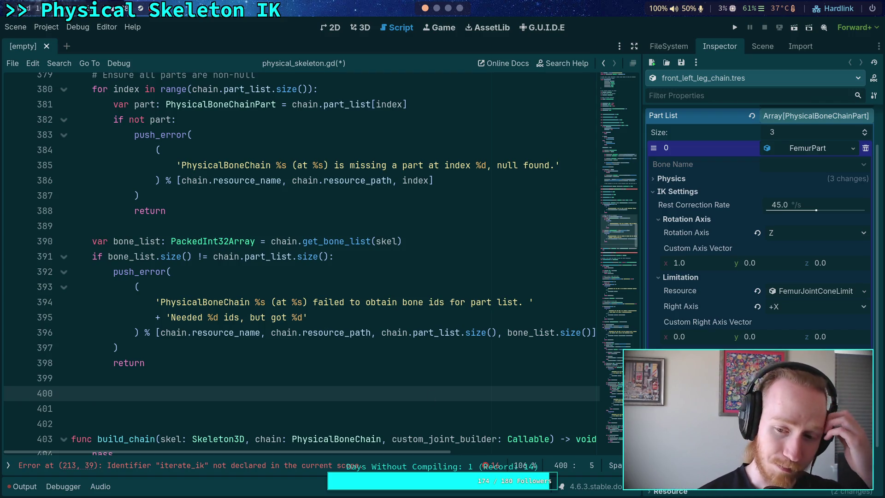
scroll(758, 231, "down", 3)
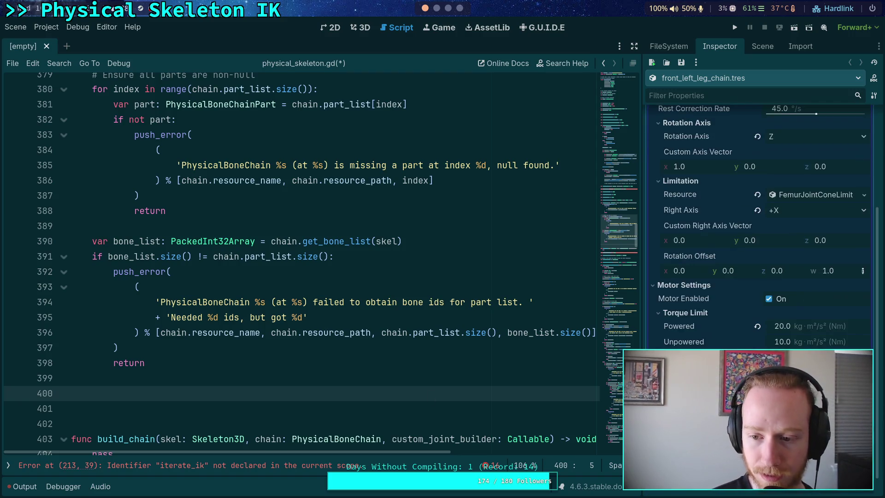
scroll(683, 318, "up", 1)
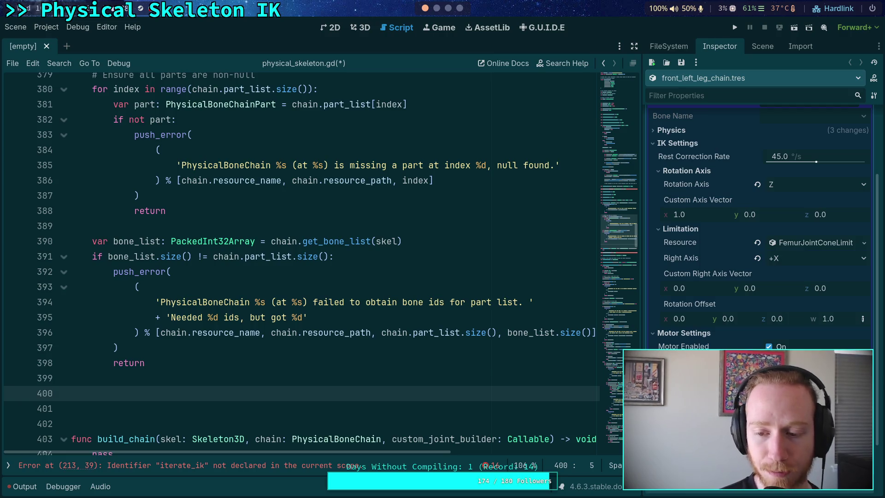
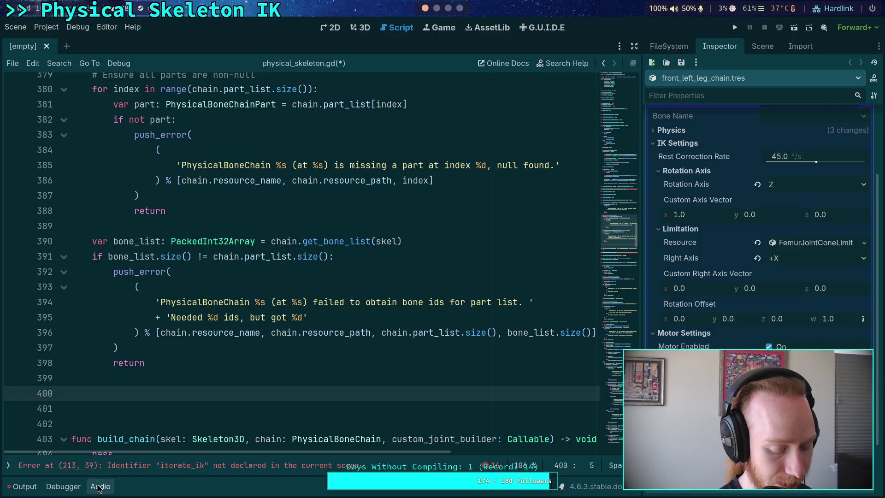
Step: Open physical_bone_chain_part.gd from the script list
left_click(8, 467)
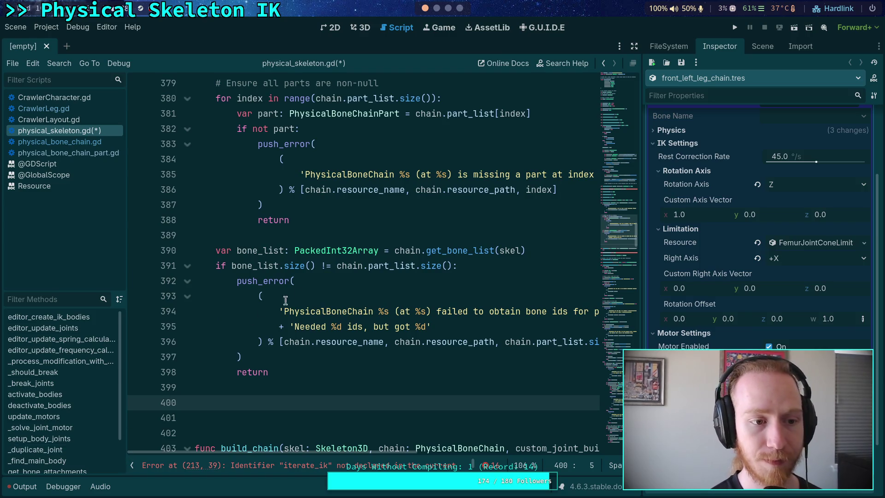
left_click(92, 156)
scroll(362, 265, "down", 2)
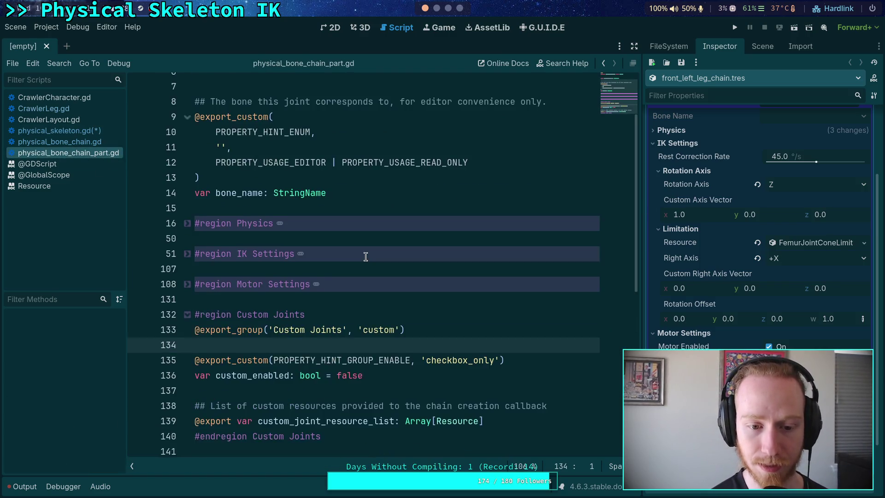
Step: Fold the Custom Joints region, unfold IK Settings, and start a new line under its export group
left_click(188, 312)
left_click(258, 265)
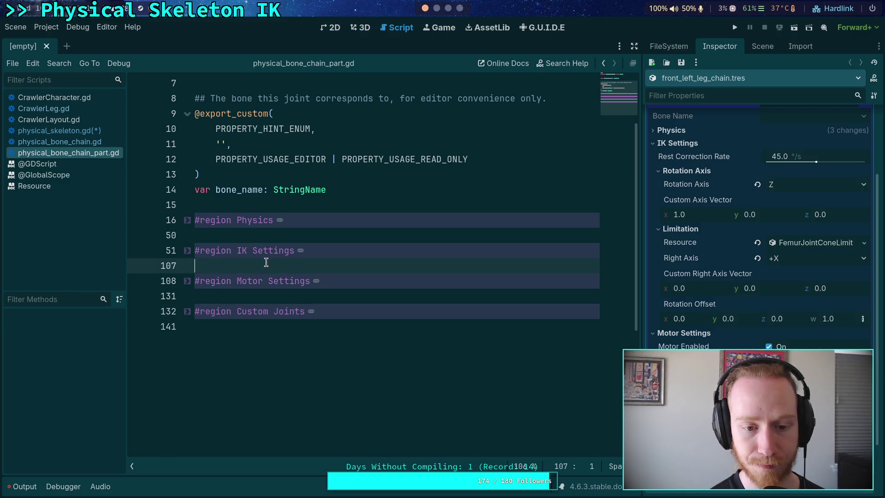
left_click(188, 250)
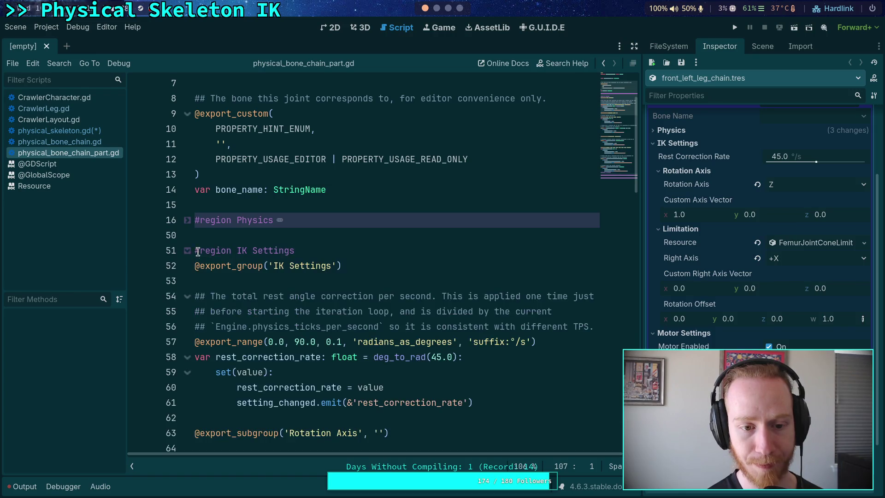
scroll(339, 270, "down", 2)
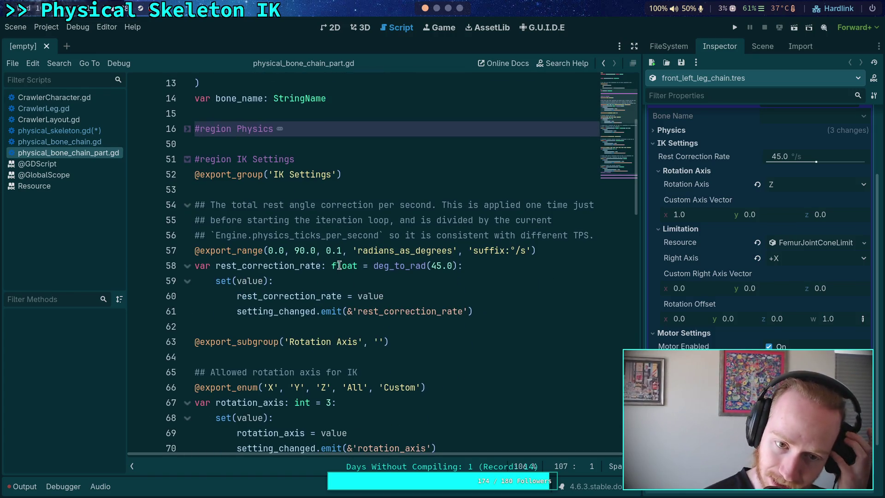
left_click(383, 178)
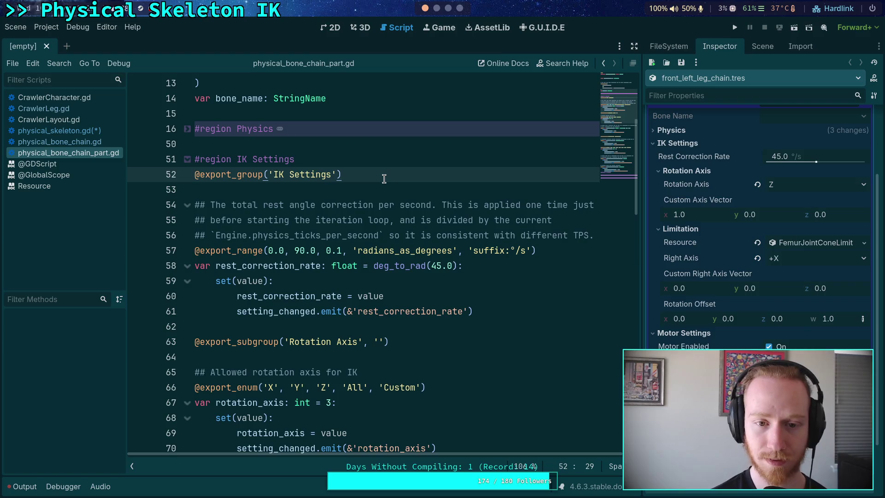
key("Return")
key("Return")
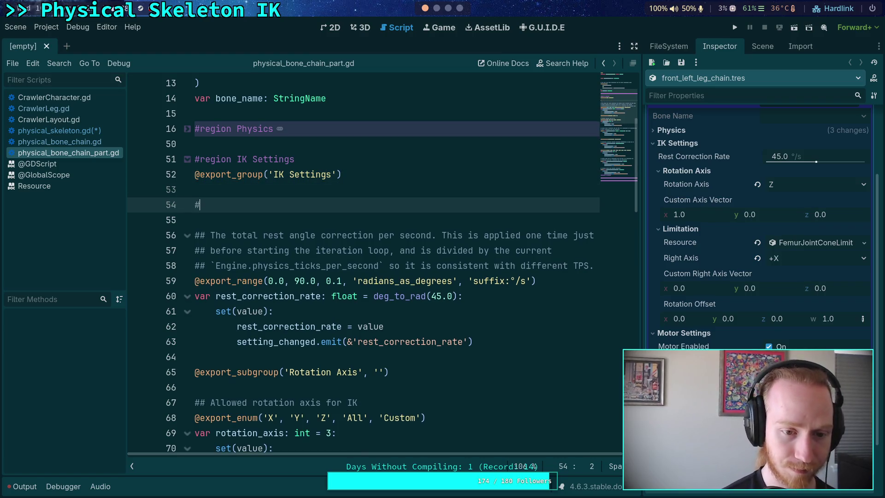
type("@export var ")
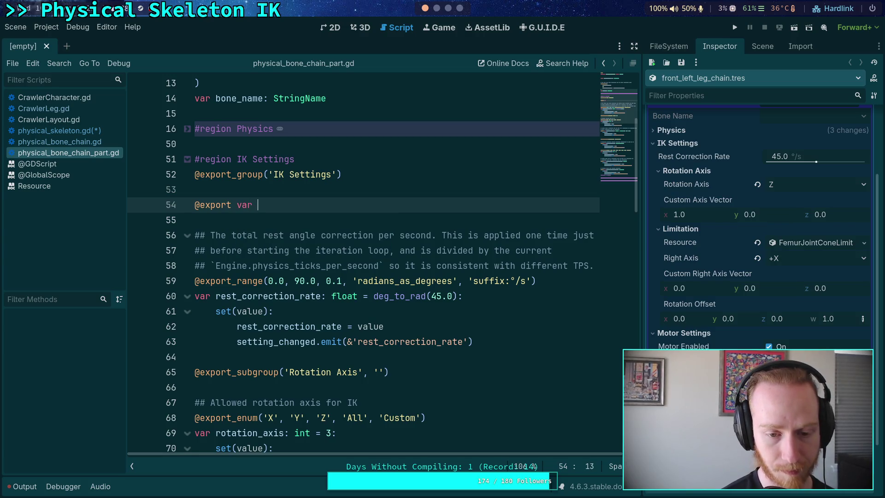
type("ik_")
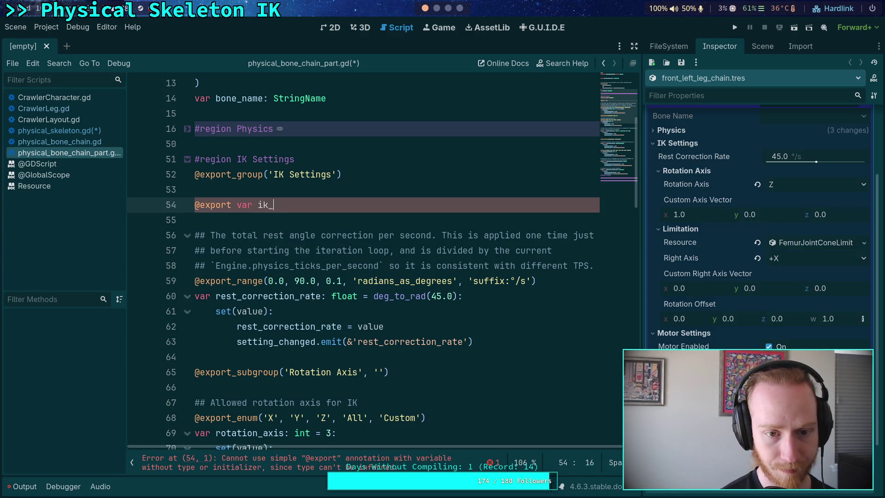
type("enabled: bool")
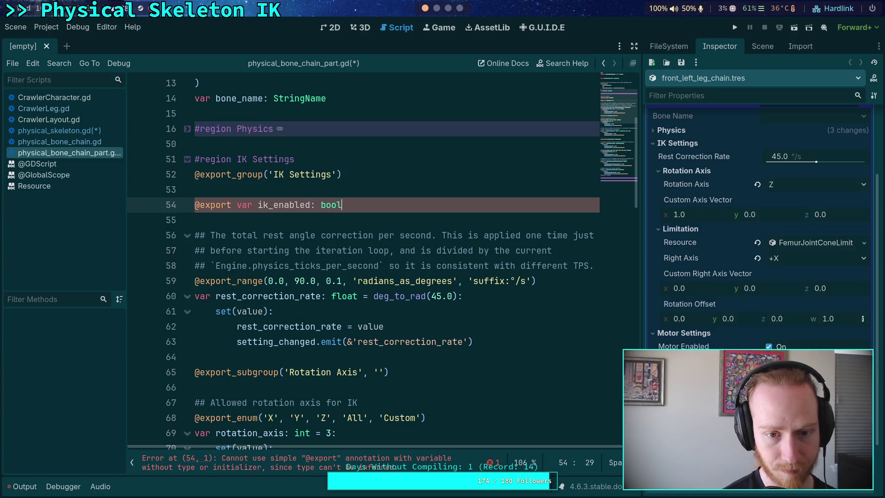
type(" = ")
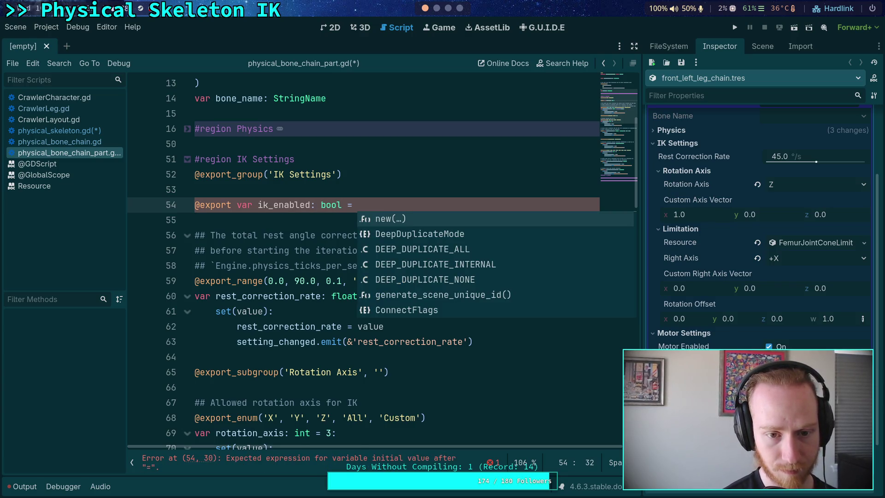
type("fal")
key("Return")
key("ctrl+shift+Return")
type("## ")
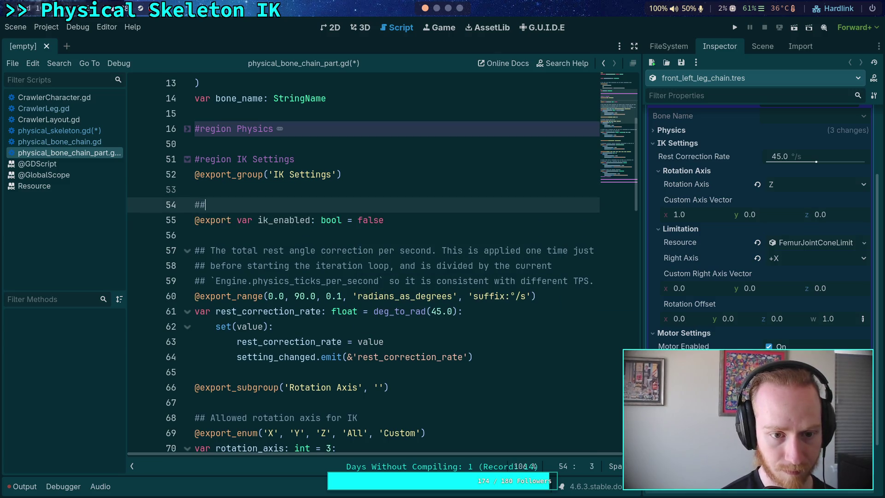
type("If this po")
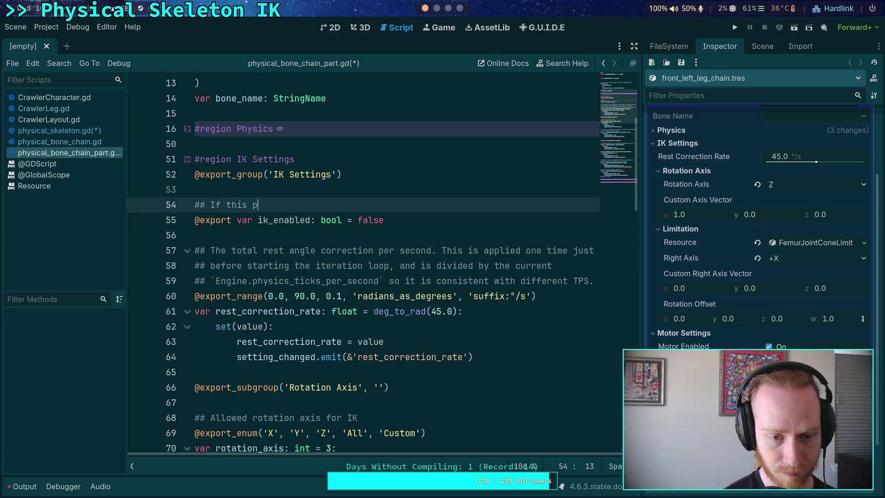
key("BackSpace")
type("art")
type("should ")
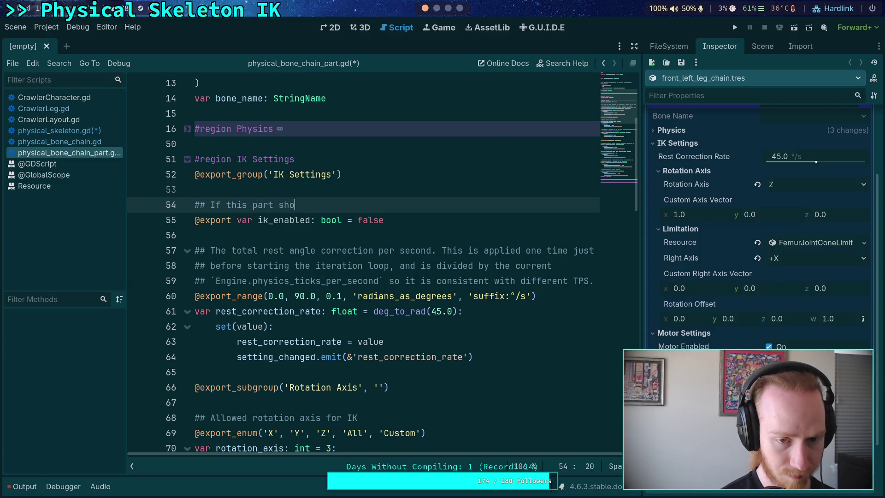
type("create an IK ")
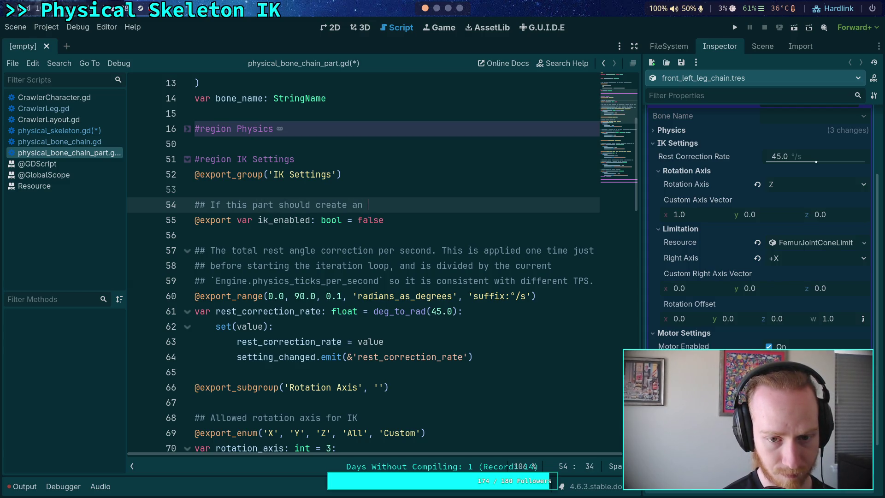
type("setting")
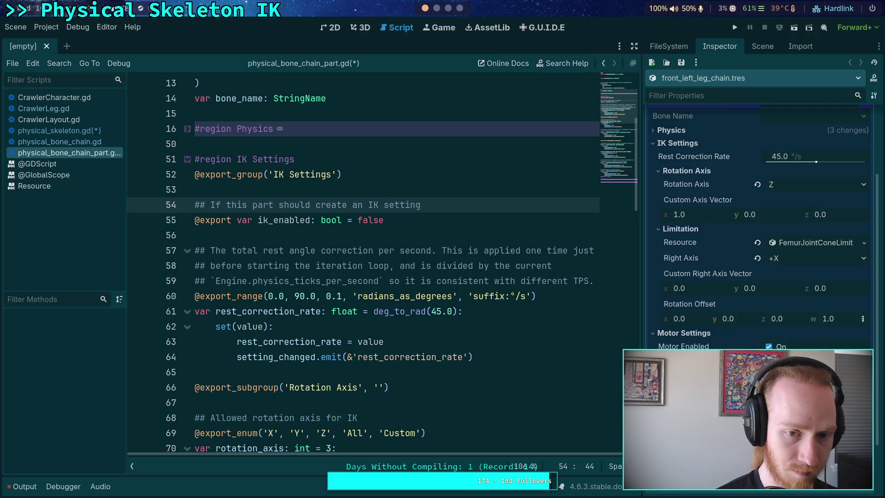
key("ctrl+s")
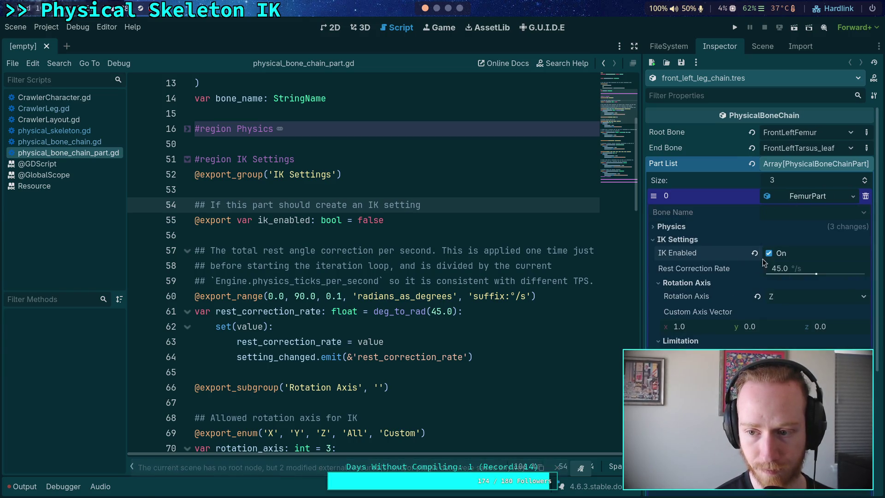
Step: Turn IK Enabled on for FemurPart, collapse its IK Settings group, and fold the IK Settings code region
left_click(769, 253)
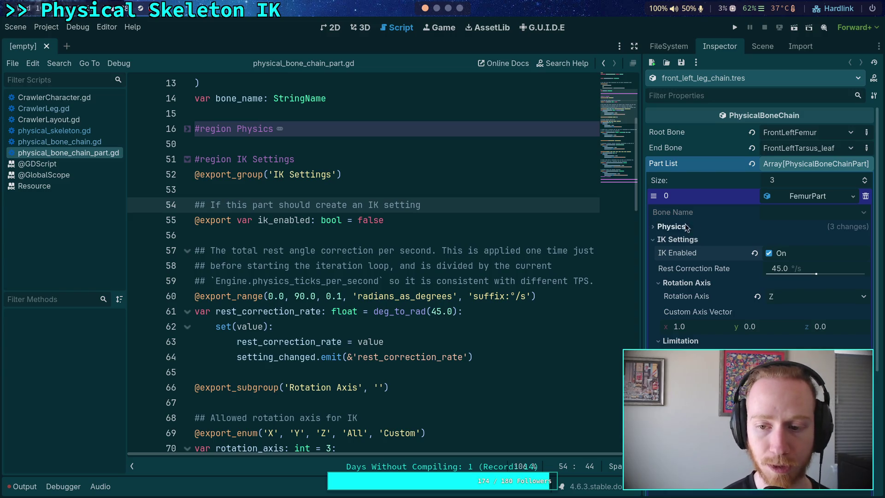
left_click(681, 239)
left_click(685, 236)
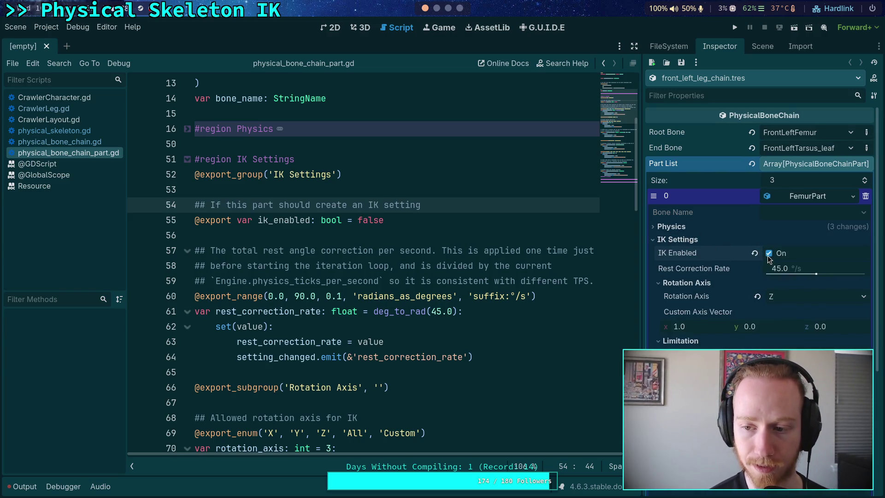
scroll(668, 295, "down", 2)
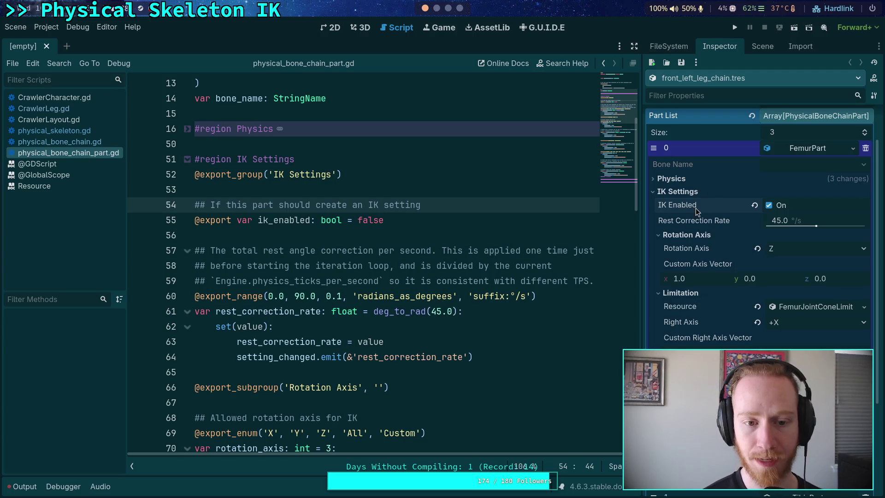
left_click(677, 191)
left_click(187, 159)
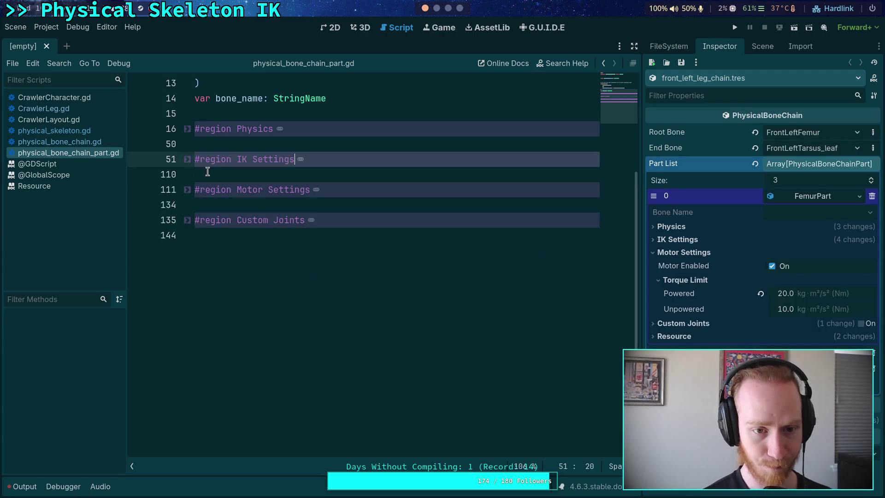
Step: Add '#region Joint Settings' and '#endregion Joint Settings' lines after the IK Settings region
left_click(209, 174)
key("Return")
key("Return")
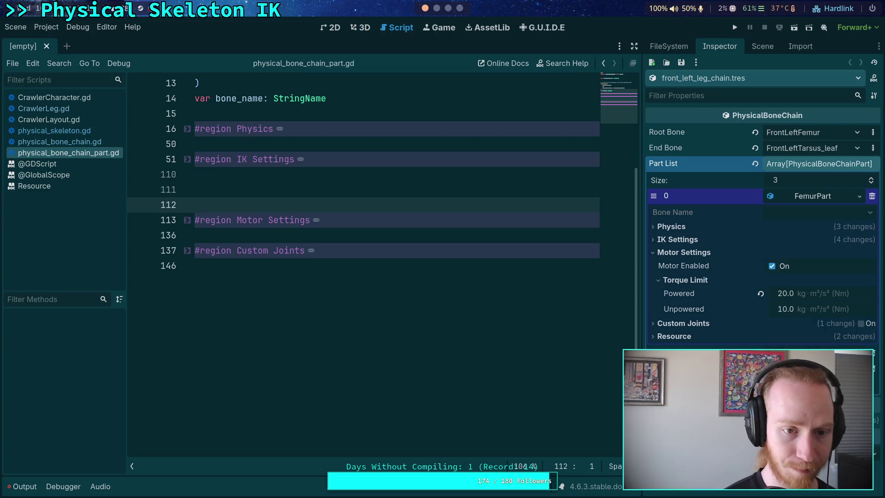
key("Up")
type("region")
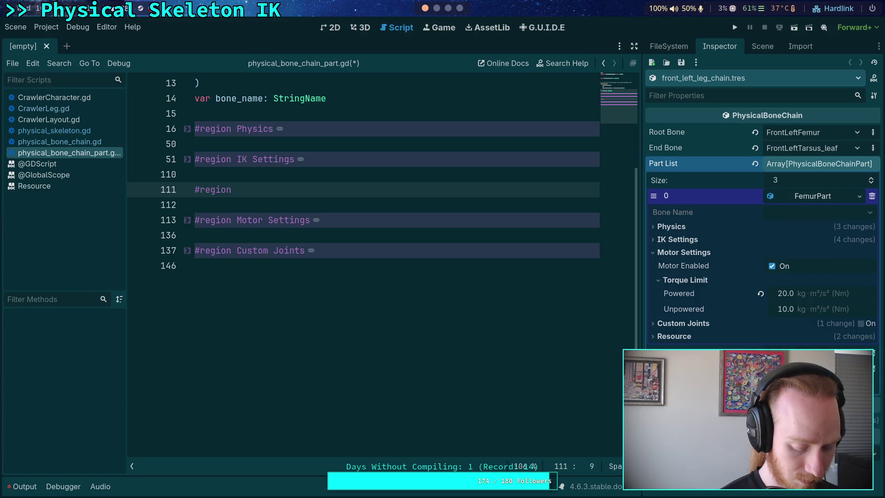
type("Joint S")
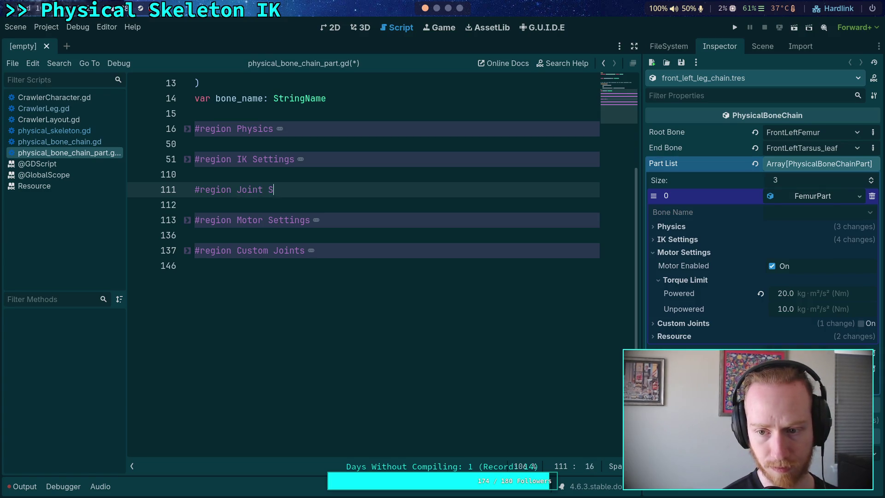
type("ettigns")
key("BackSpace")
key("BackSpace")
key("BackSpace")
type("ngs")
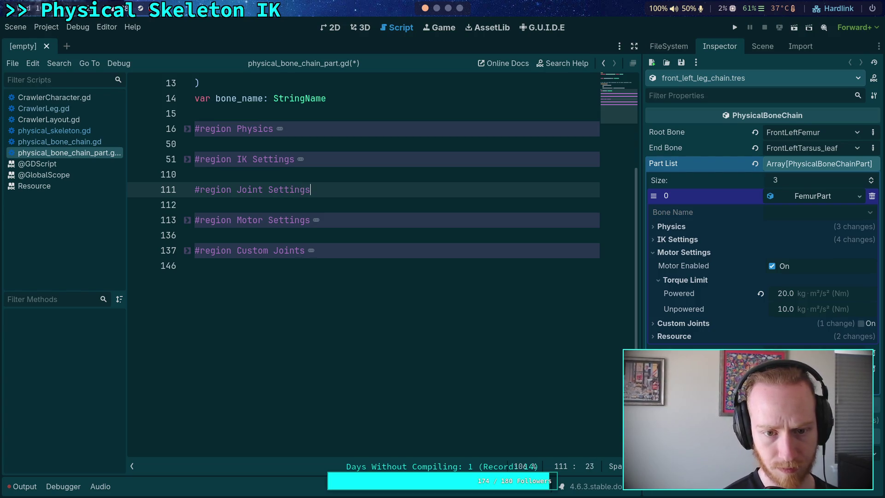
key("Return")
key("Return")
type("#endr")
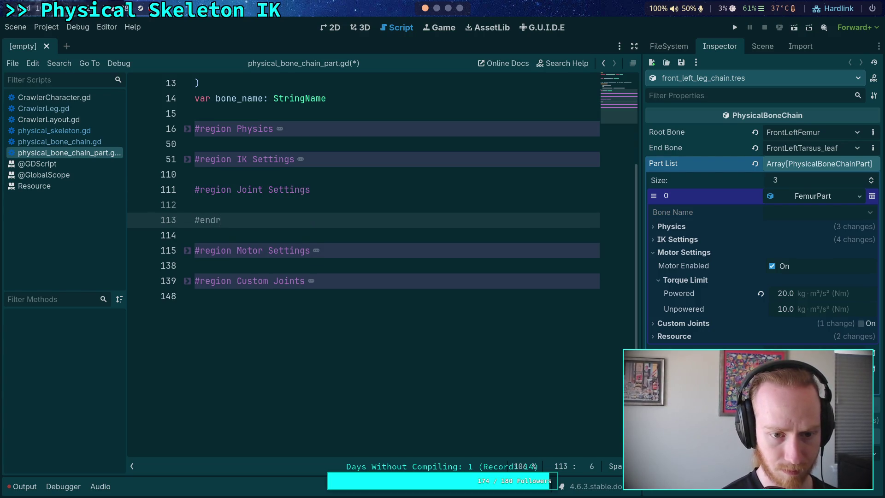
type("egion Joint")
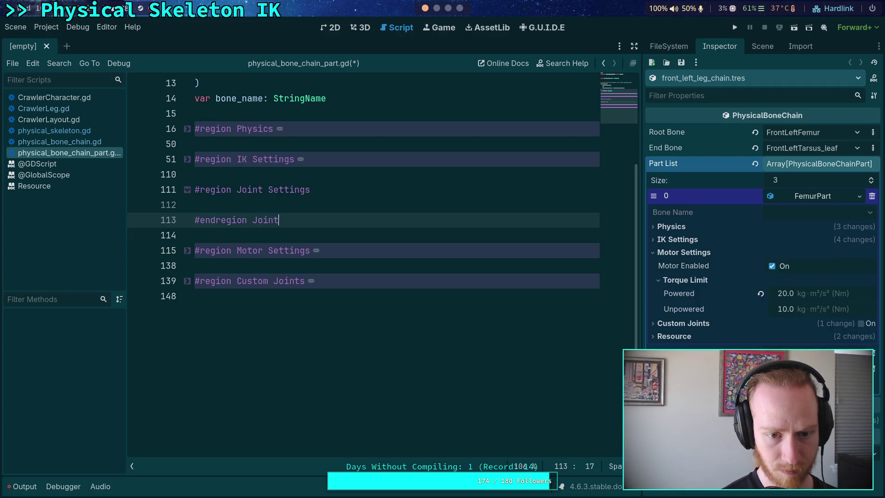
type(" Settings")
left_click(195, 205)
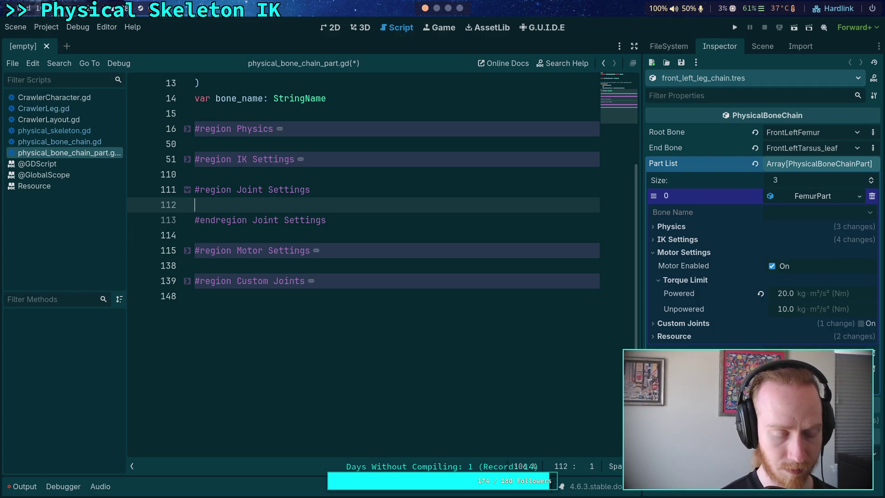
key("Return")
key("Up")
type("@ex")
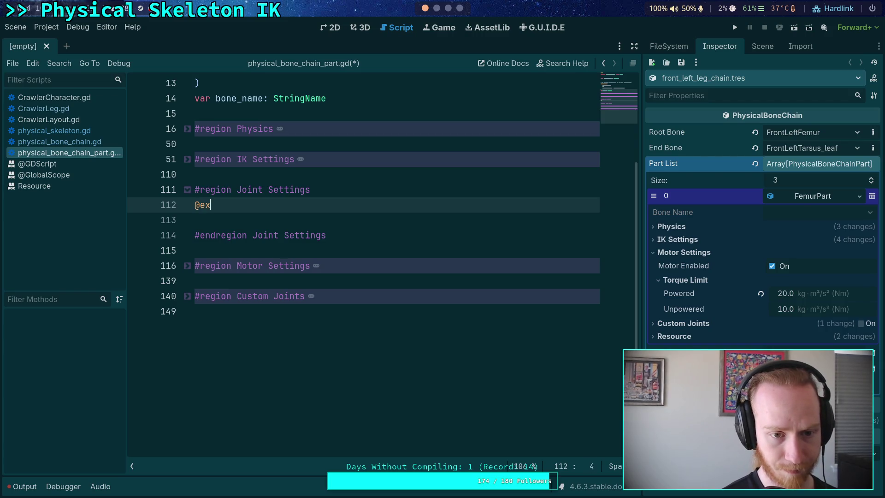
type("port_group('")
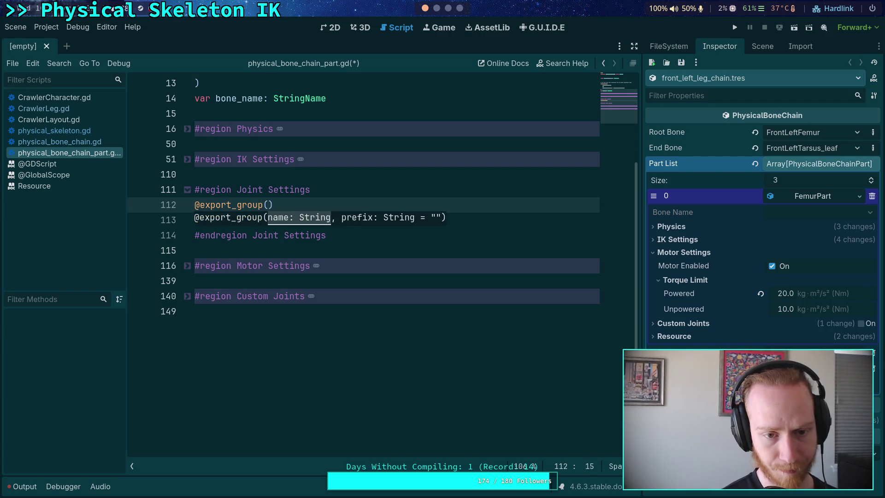
type("Joint Settings")
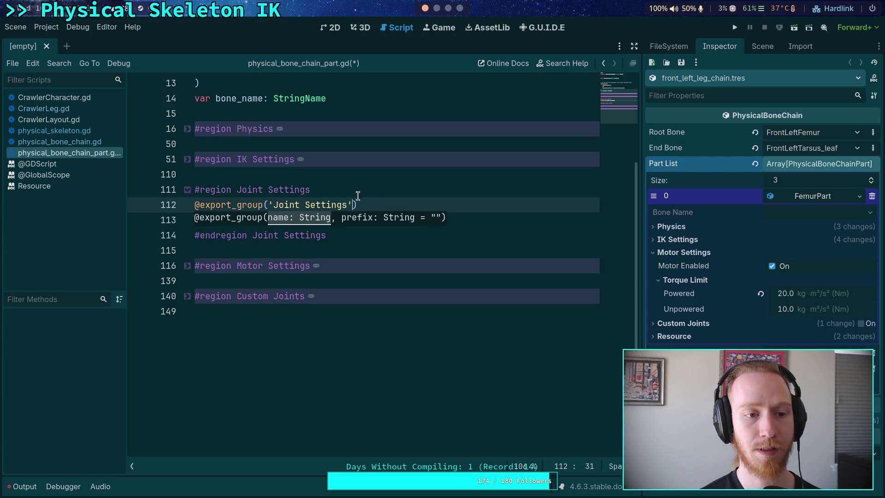
left_click(763, 46)
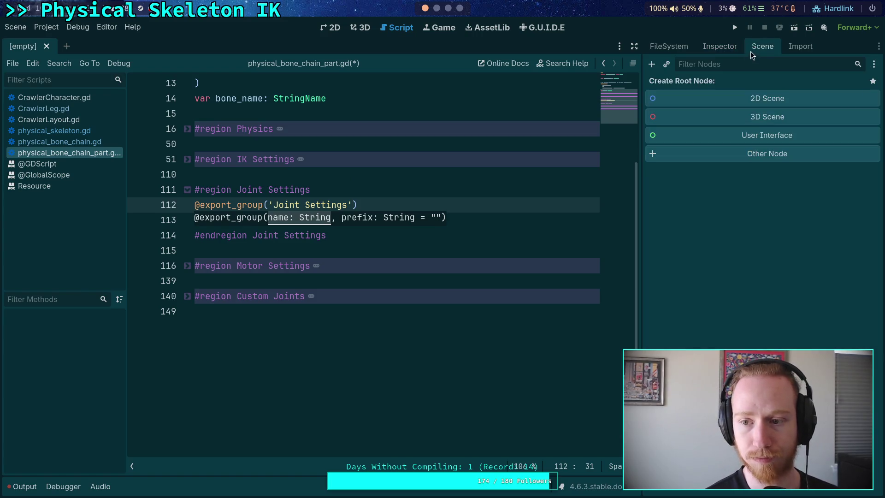
Step: Open proc_crawler_bot.tscn and select the FL_Femur_Joint node to view its properties
left_click(668, 47)
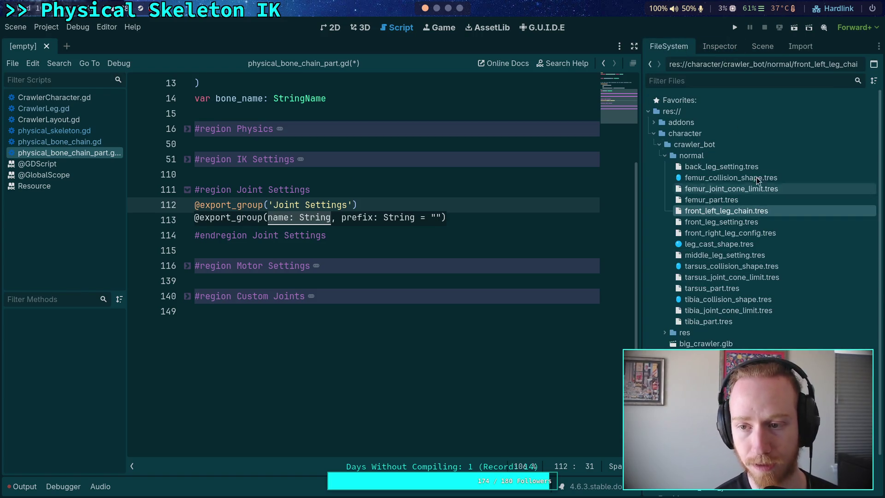
scroll(752, 294, "down", 1)
double_click(729, 342)
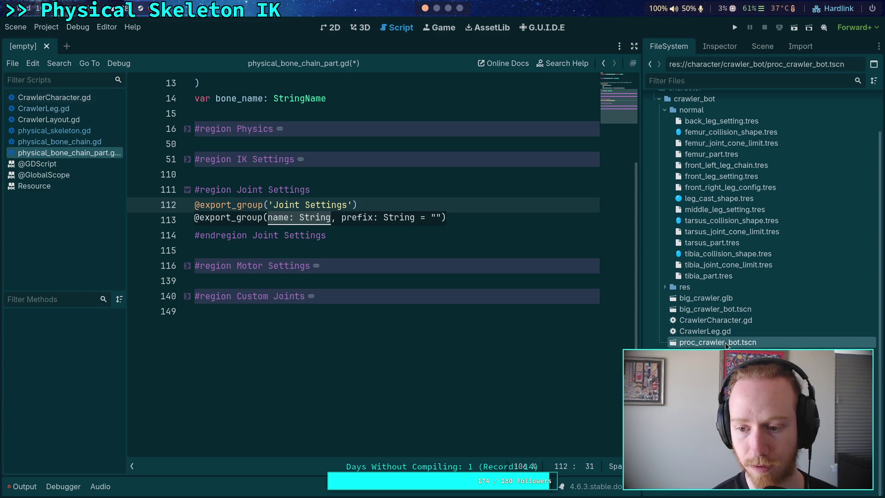
left_click(762, 48)
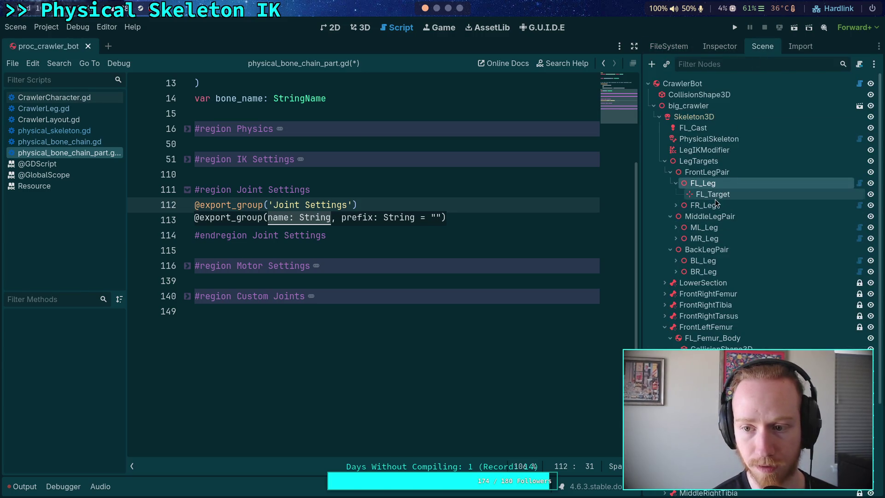
scroll(717, 269, "down", 3)
left_click(717, 256)
left_click(720, 46)
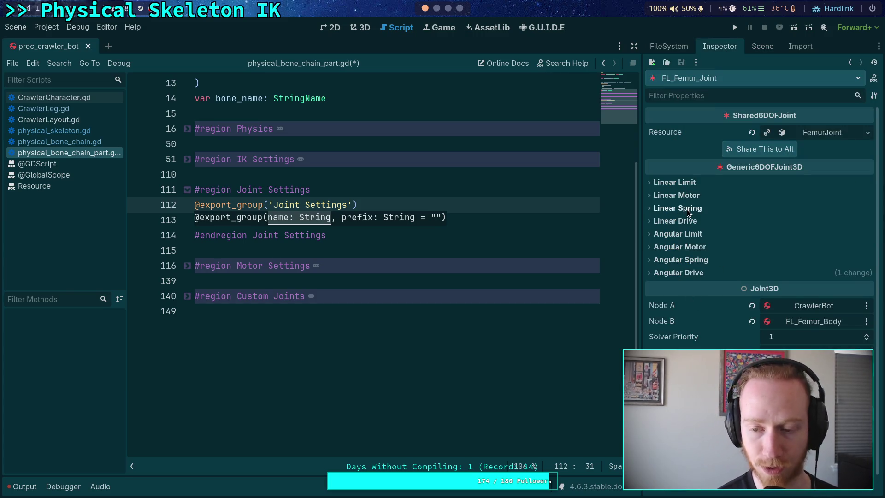
Step: Review FL_Femur_Joint's Linear Limit, Linear Spring and Angular Limit properties, then return to line 113
left_click(692, 183)
left_click(697, 248)
left_click(676, 258)
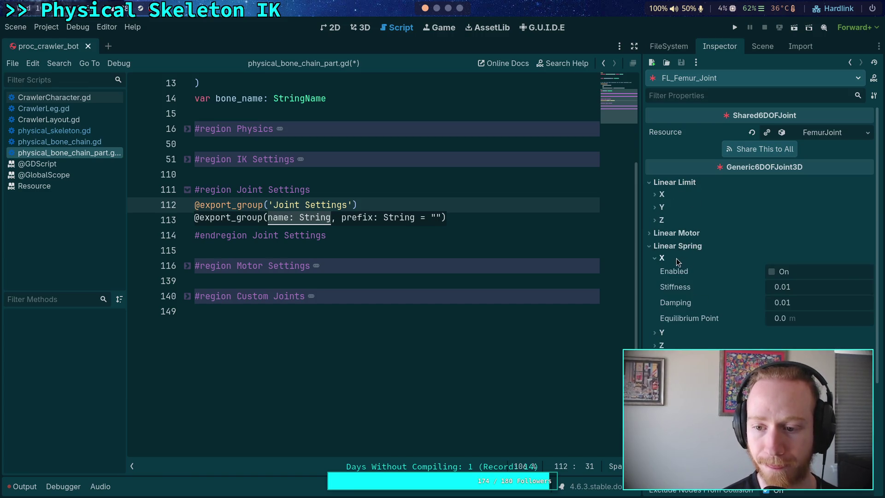
left_click(676, 259)
left_click(664, 260)
left_click(664, 255)
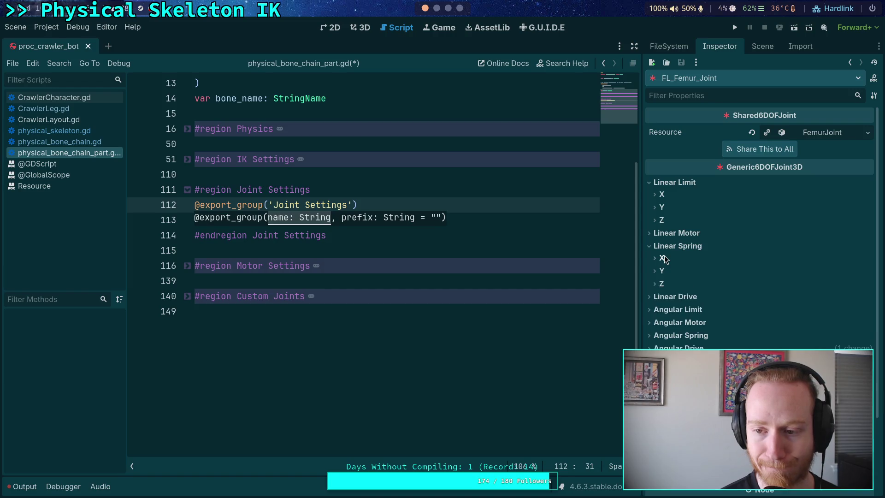
left_click(702, 311)
left_click(690, 245)
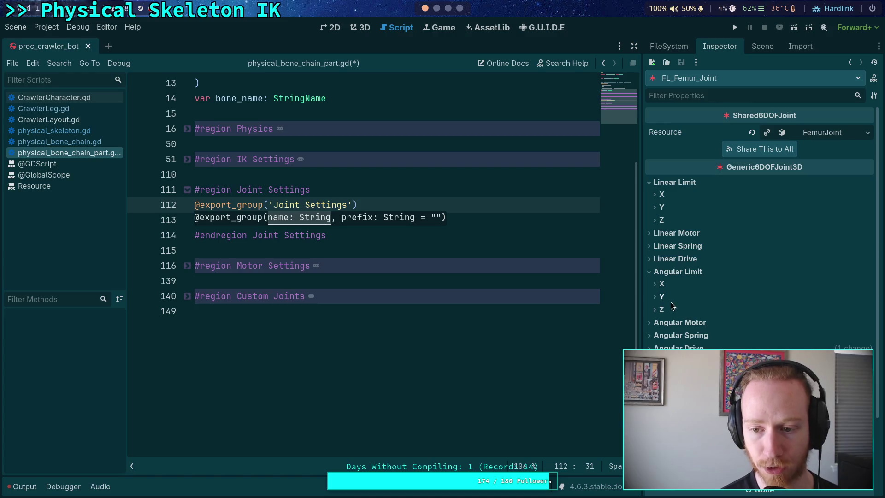
left_click(669, 285)
left_click(671, 283)
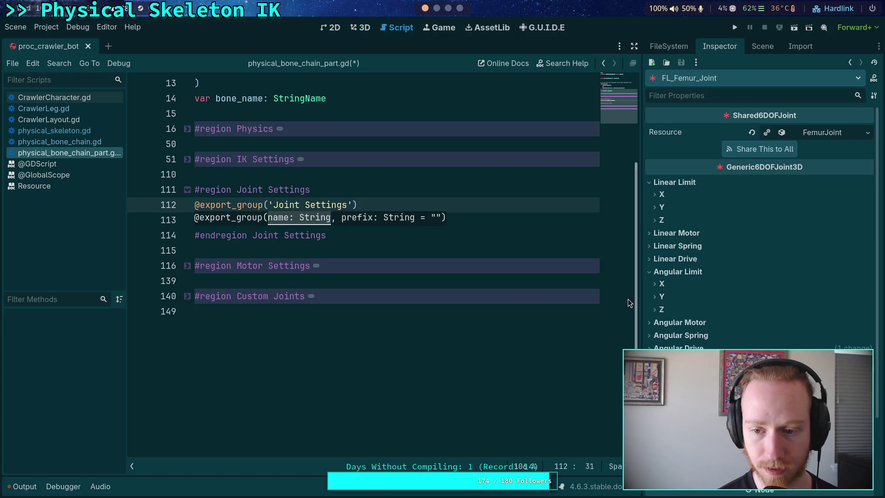
left_click(366, 230)
left_click(375, 225)
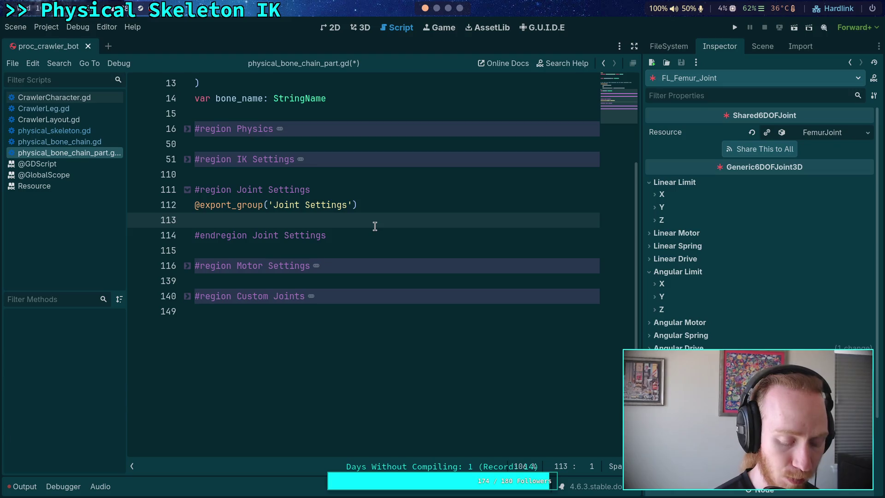
key("Return")
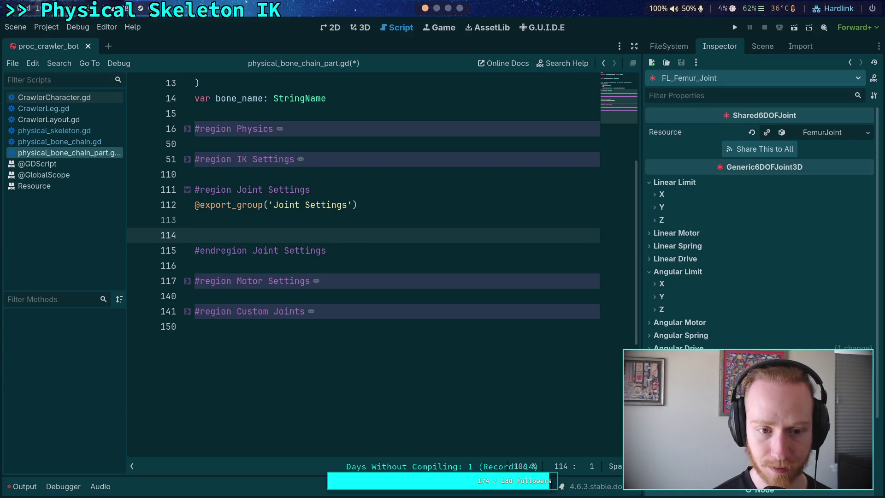
key("Return")
key("Up")
type("@export")
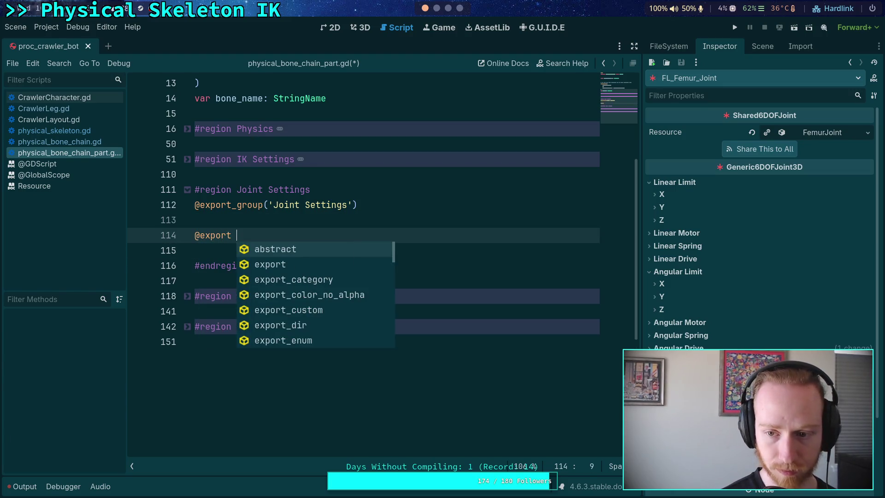
left_click(664, 194)
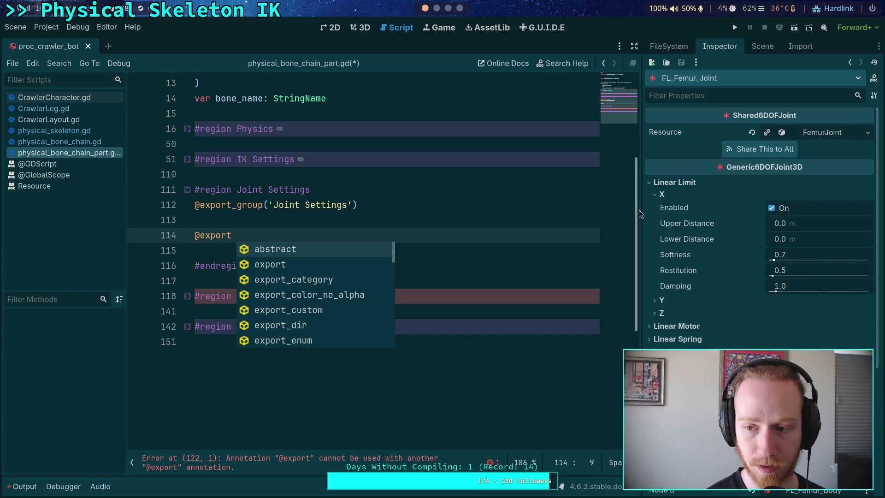
key("Escape")
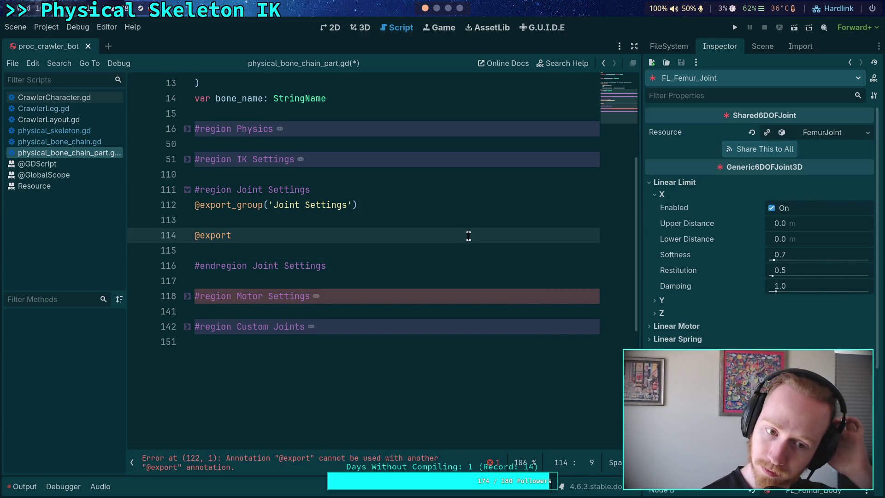
left_click(350, 216)
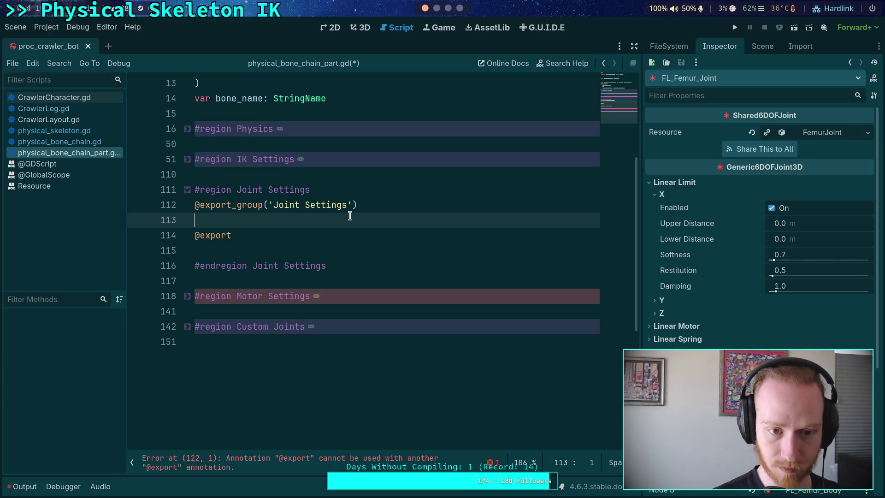
key("Return")
type("@")
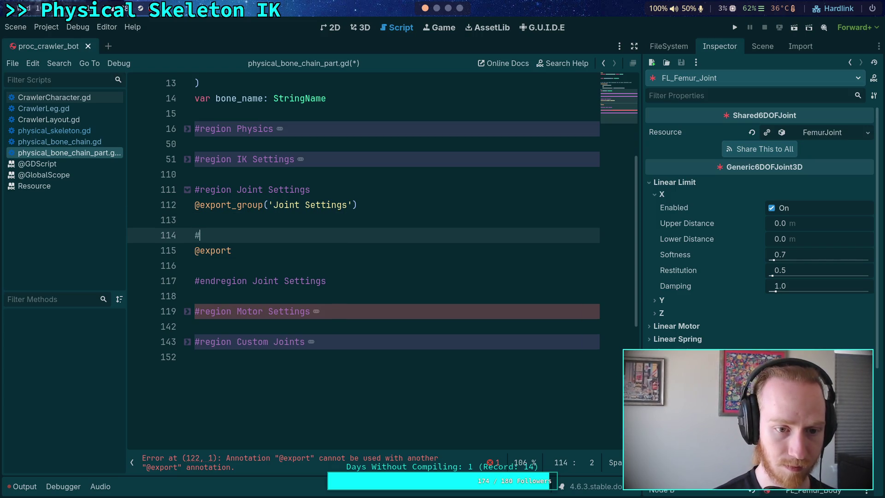
type("export_sub")
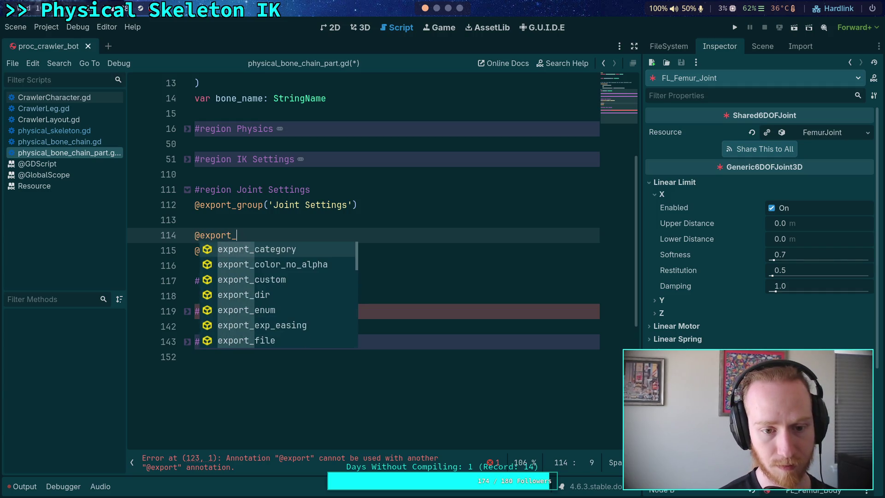
key("Return")
type("'")
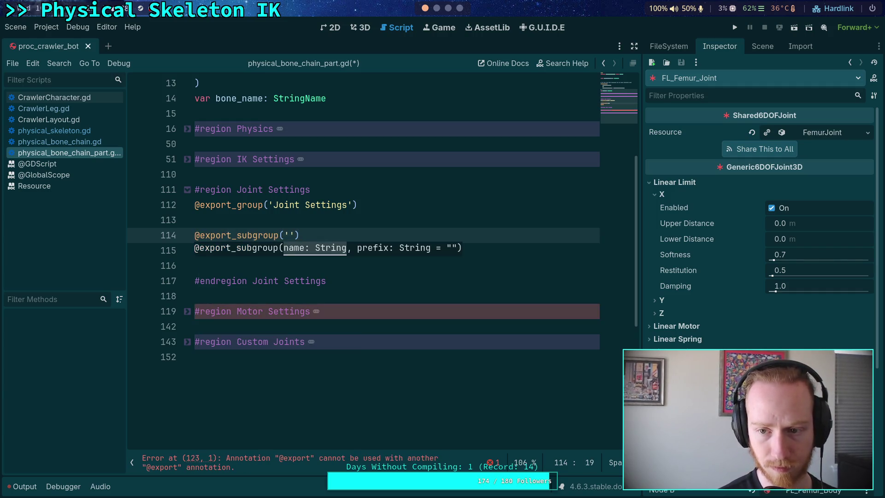
type("Linear")
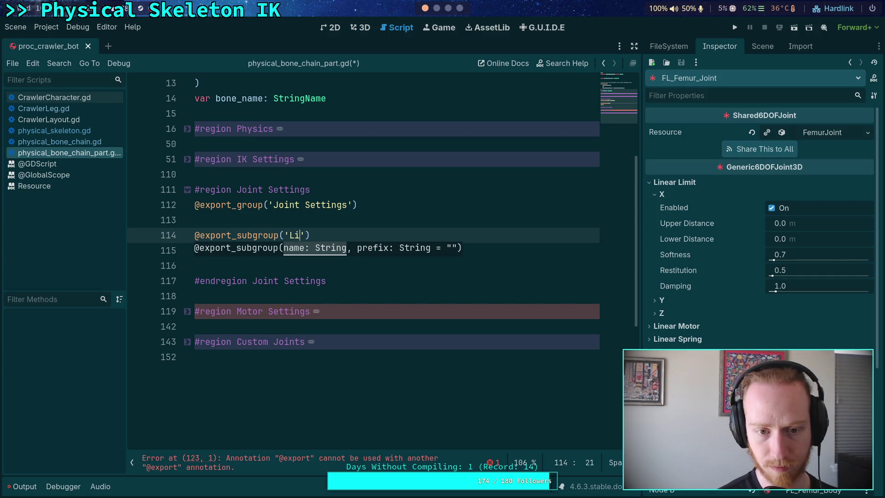
key("BackSpace")
key("BackSpace")
key("BackSpace")
type("ear Limit")
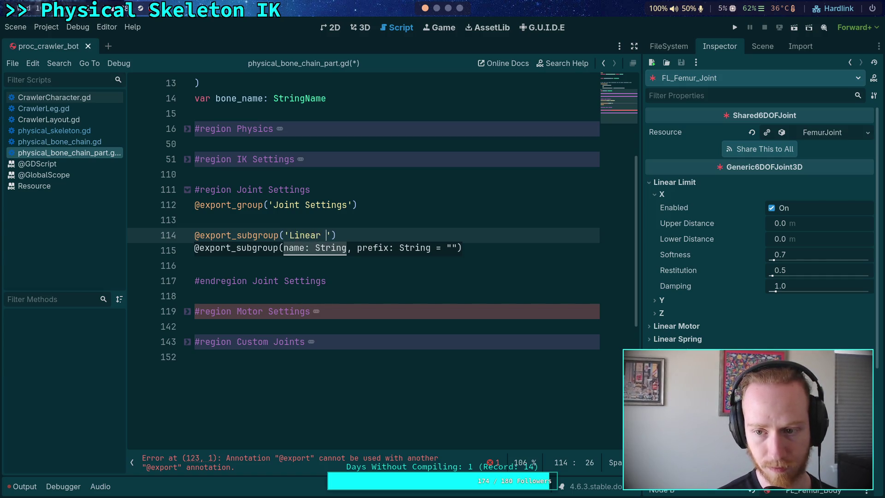
left_click(318, 251)
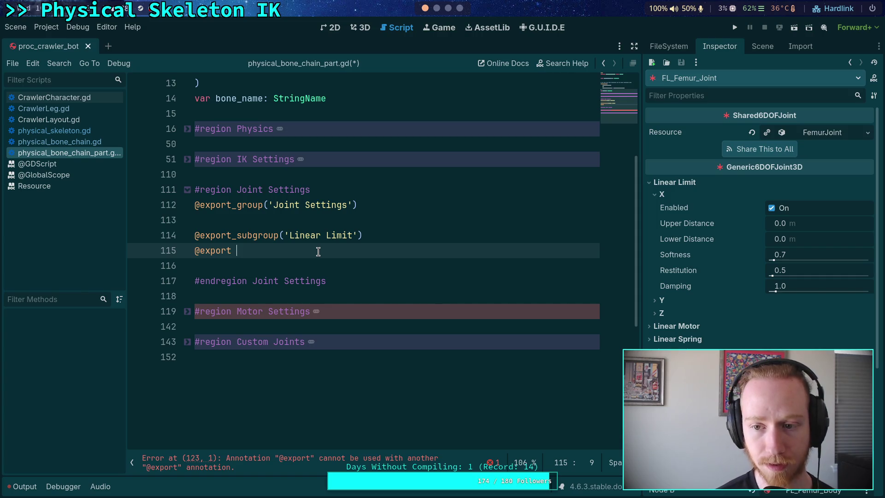
type("var ")
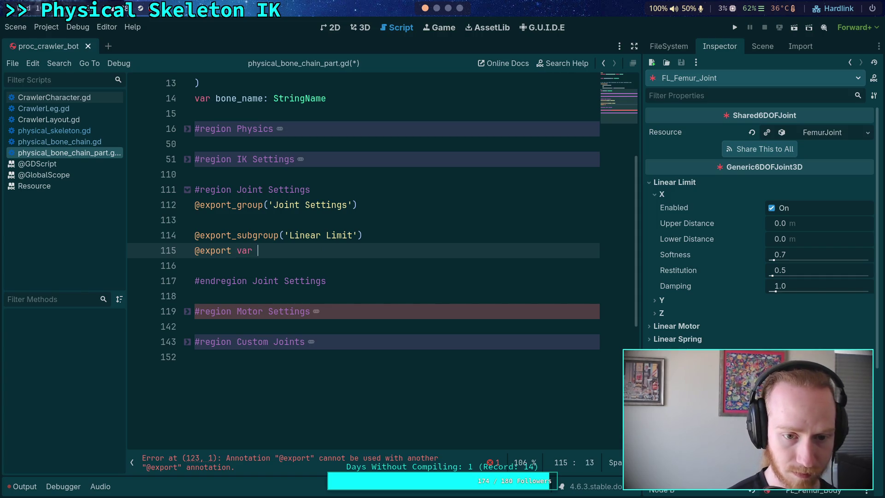
type("joint_")
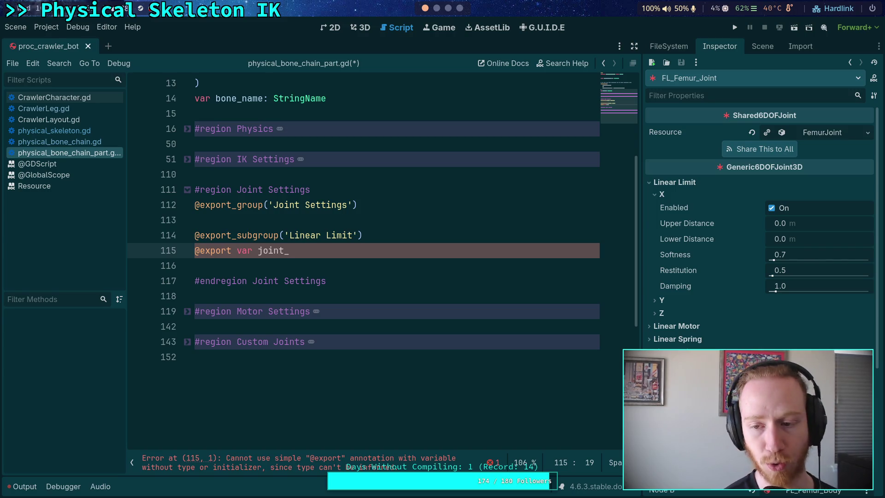
Step: Finish 'joint_limit_x_enabled: bool = true' and duplicate it as joint_limit_x_upper
type("limit_x_enab")
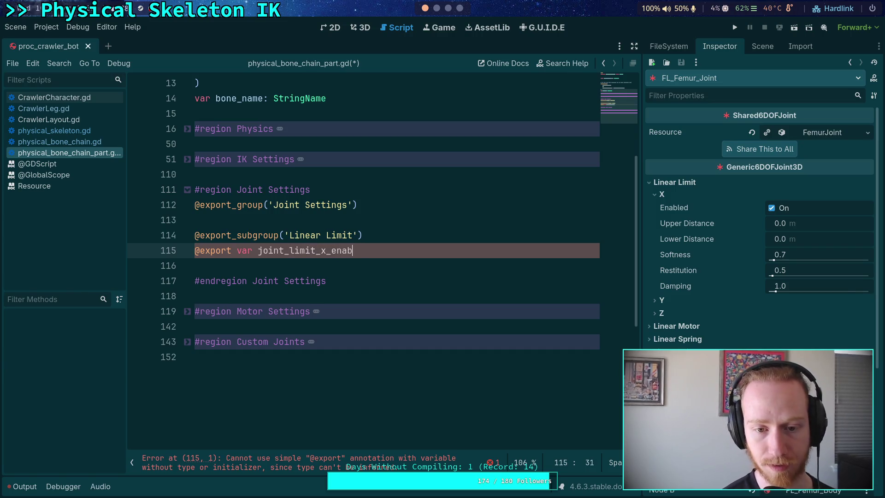
type("led: bo")
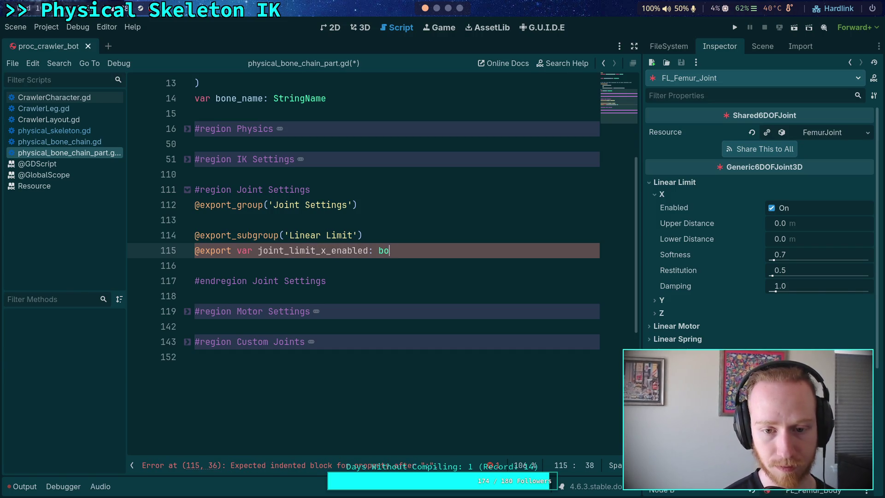
type("ol = ")
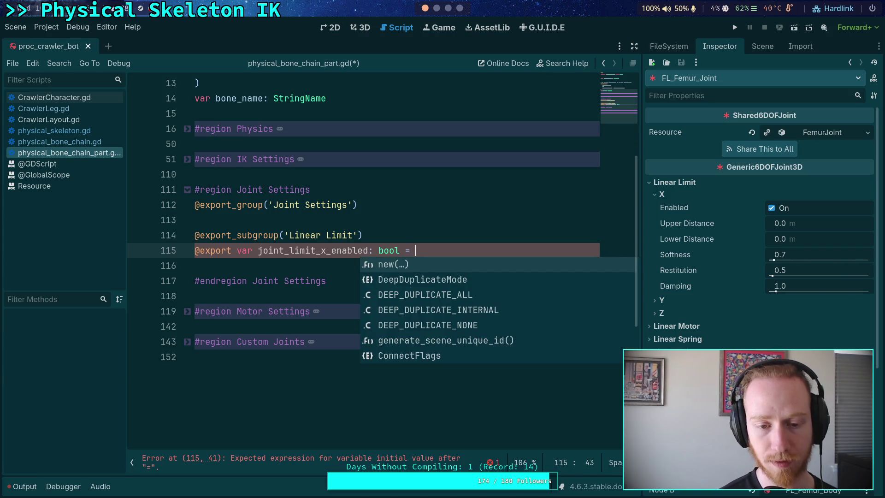
type("true")
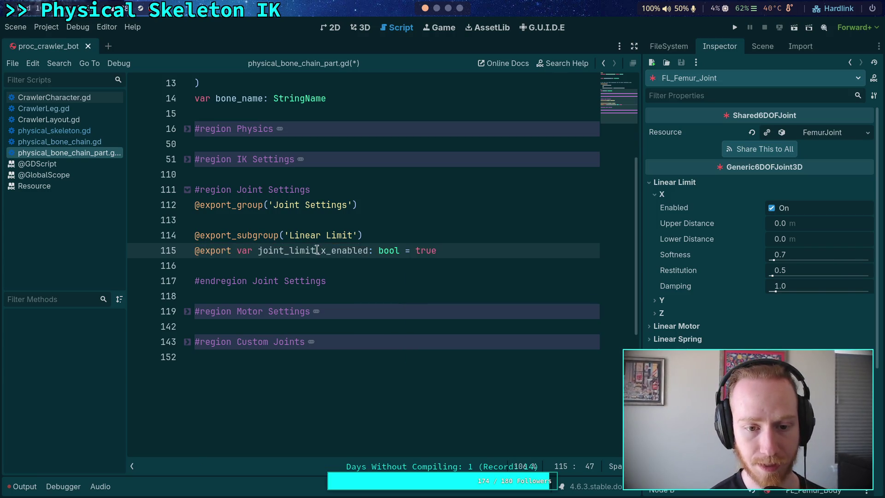
key("ctrl+shift+d")
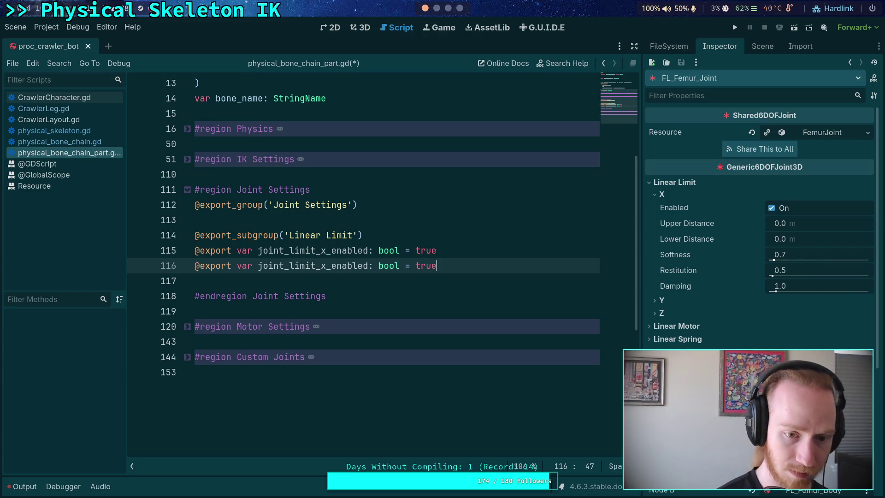
left_click_drag(335, 266, 367, 261)
key("BackSpace")
key("BackSpace")
type("upper")
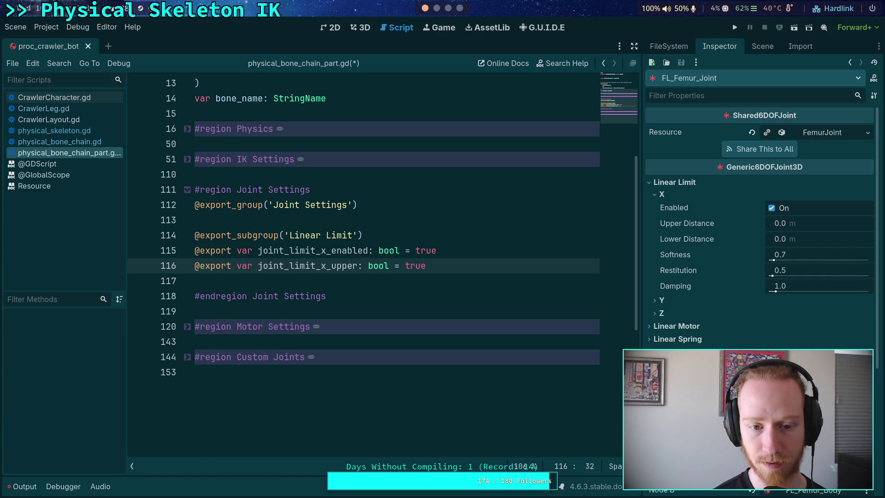
Step: Give the Linear Limit subgroup the prefix 'joint_limit'
key("Up")
key("Up")
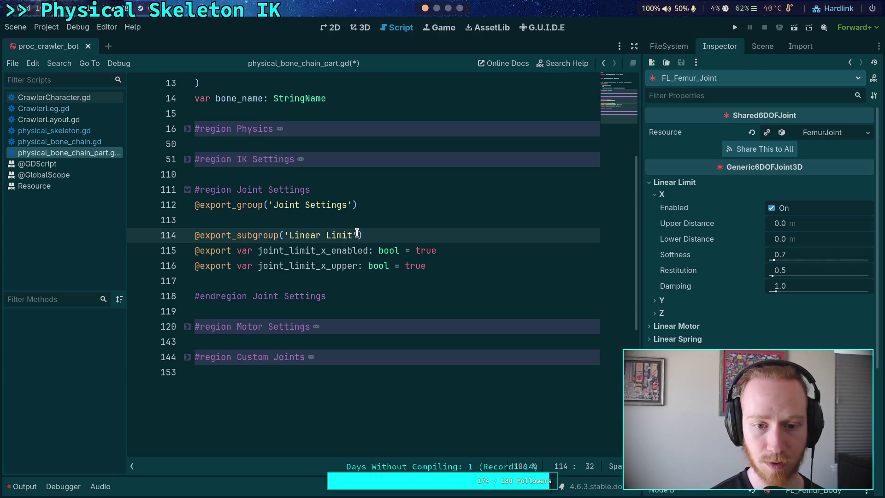
key("Left")
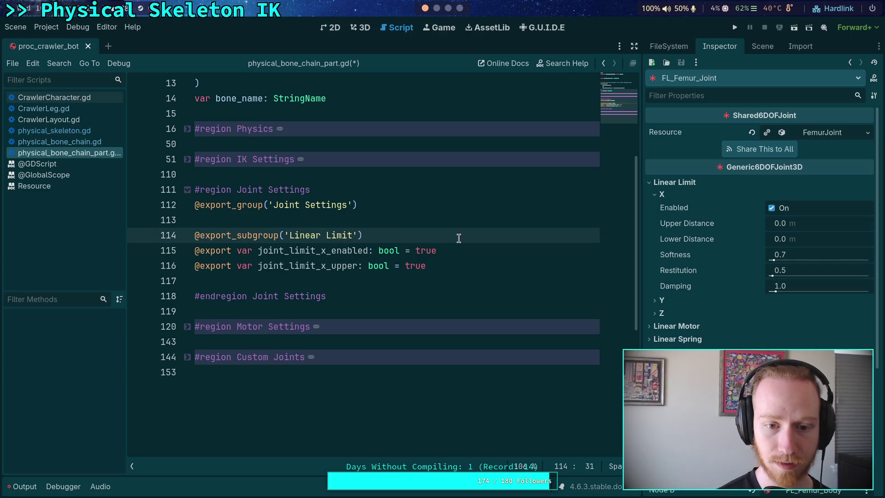
type("', '")
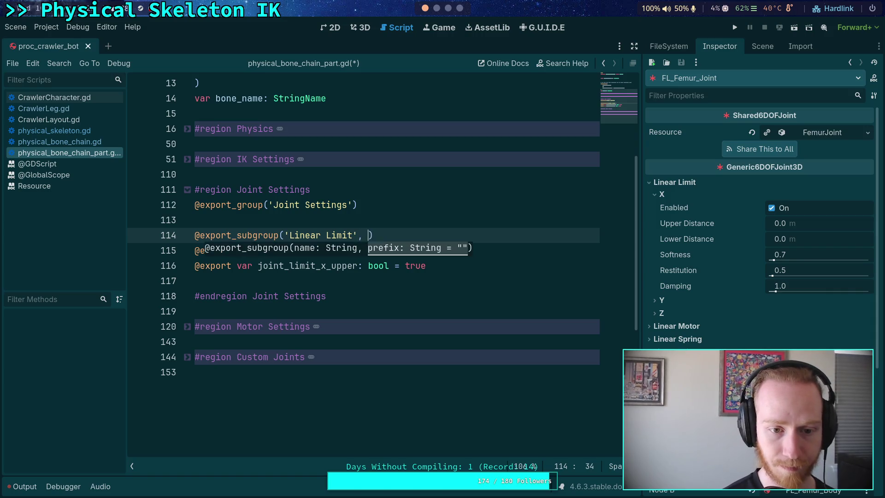
type("lin")
key("BackSpace")
key("BackSpace")
key("BackSpace")
type("joint_")
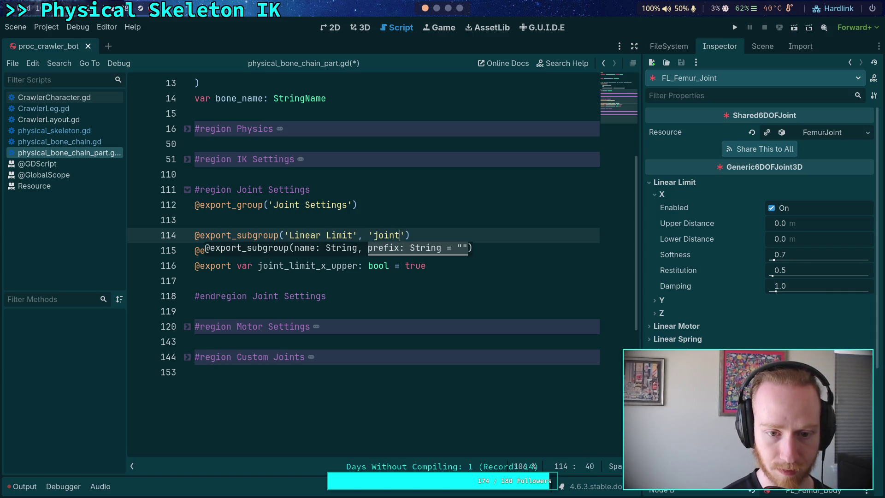
type("limit")
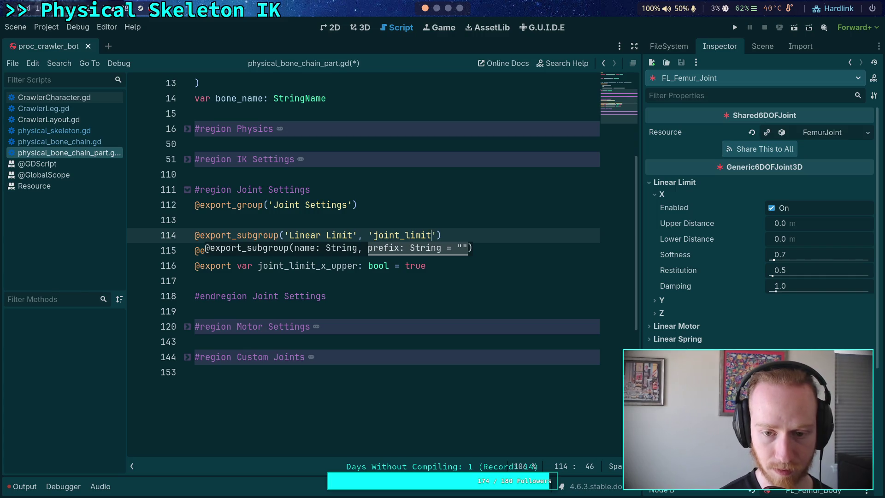
key("Escape")
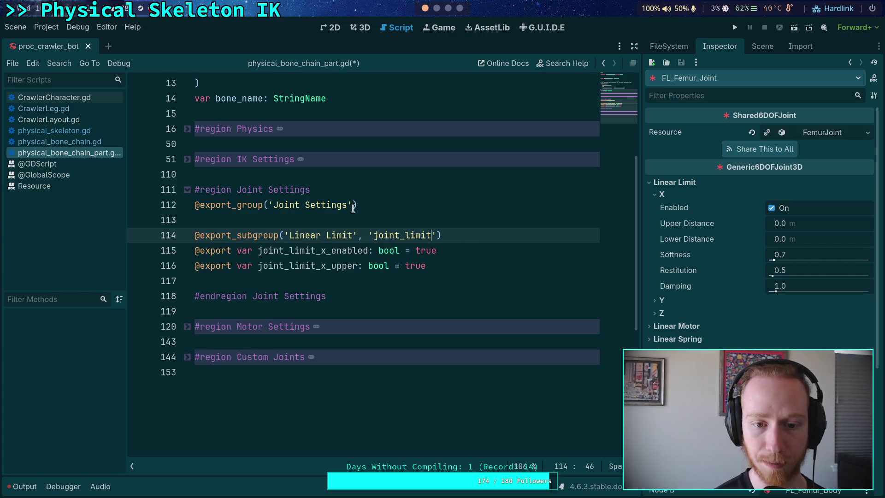
Step: Duplicate the upper line as joint_limit_x_lower and make both upper and lower float
left_click(516, 265)
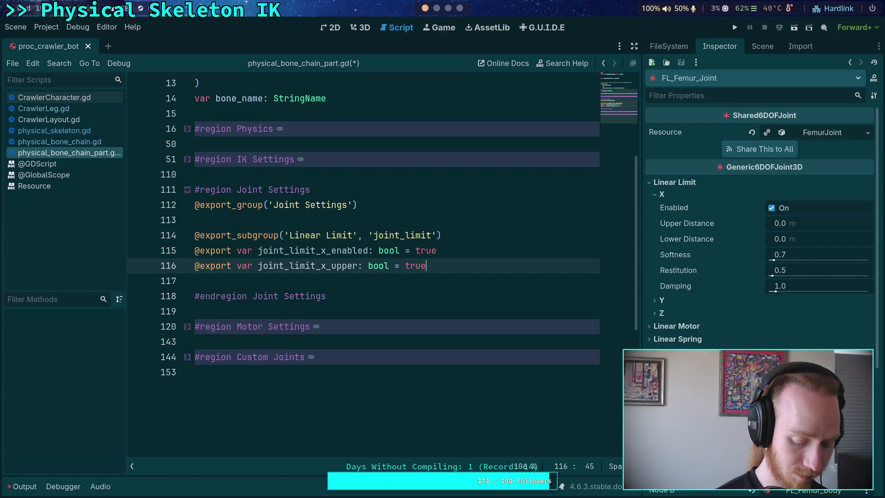
key("ctrl+d")
double_click(379, 265)
type("fl")
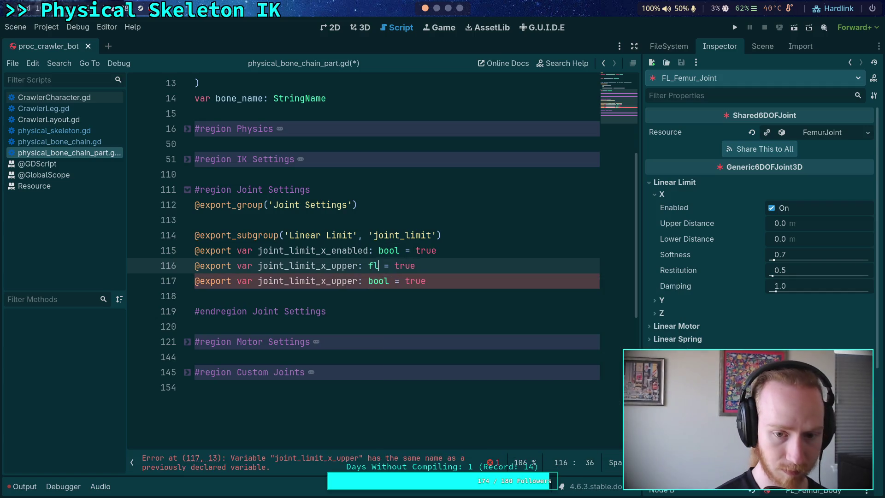
type("oan")
key("BackSpace")
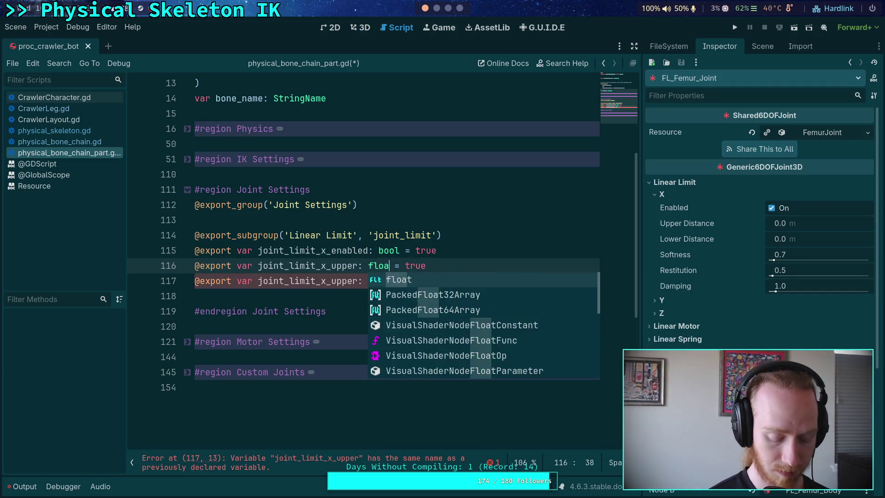
type("h")
key("BackSpace")
type("t")
key("Escape")
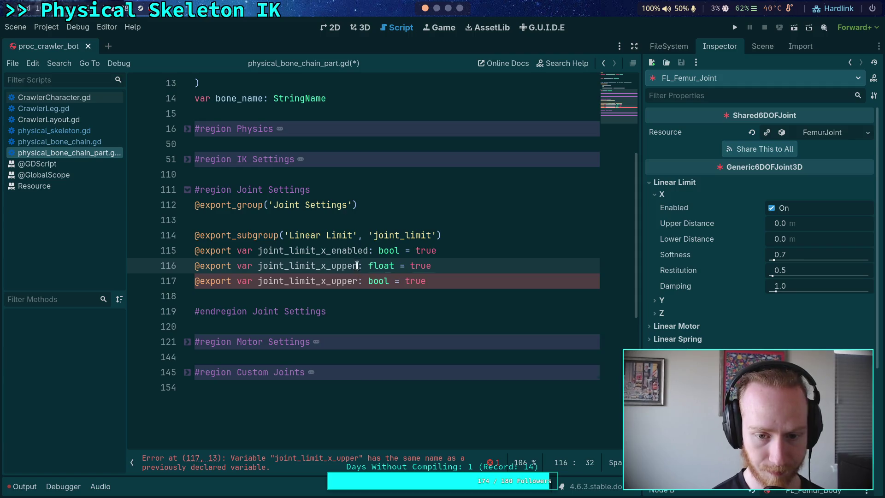
double_click(378, 281)
type("float")
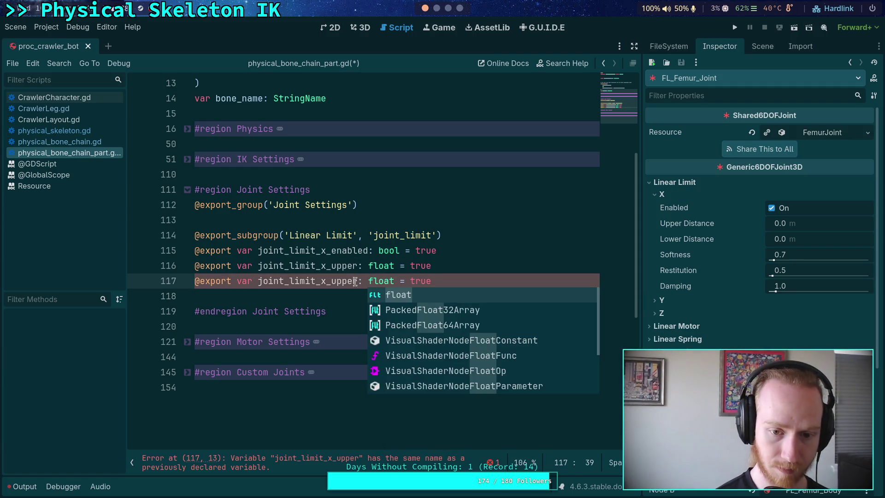
left_click_drag(331, 281, 345, 281)
type("low")
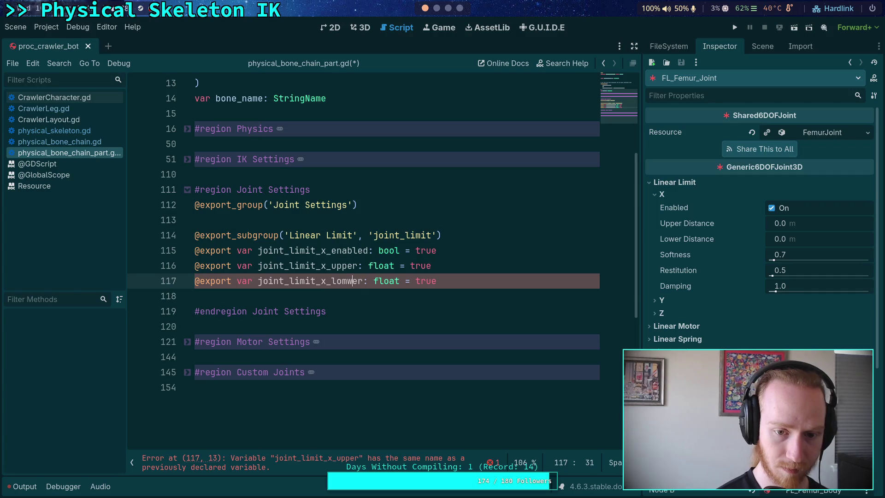
left_click(234, 266)
key("Return")
left_click(234, 290)
key("Return")
left_click(253, 265)
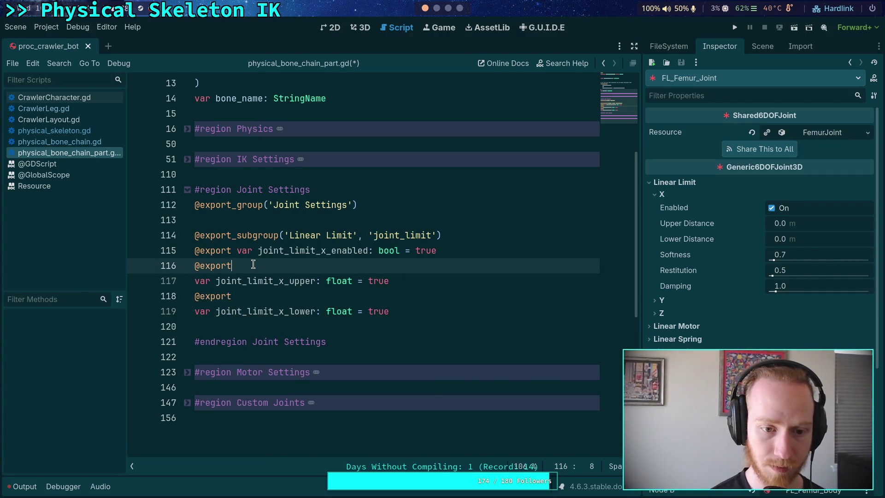
type("rlan")
key("BackSpace")
key("BackSpace")
key("BackSpace")
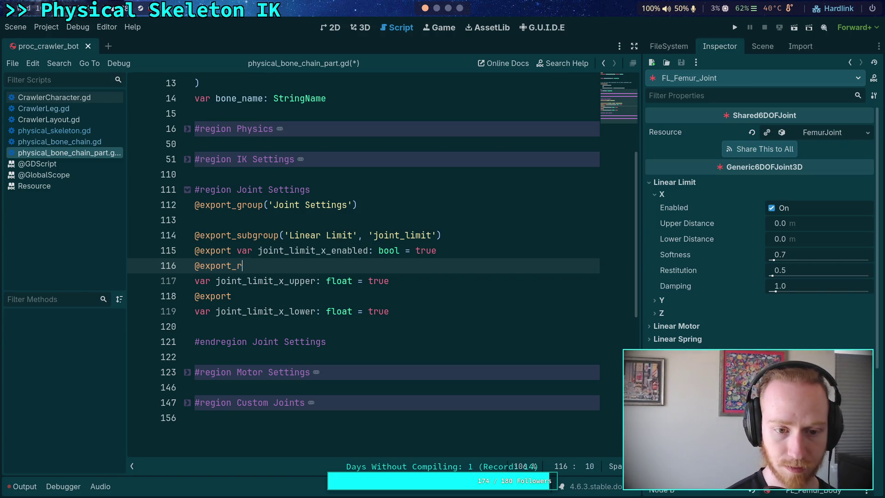
type("ange(")
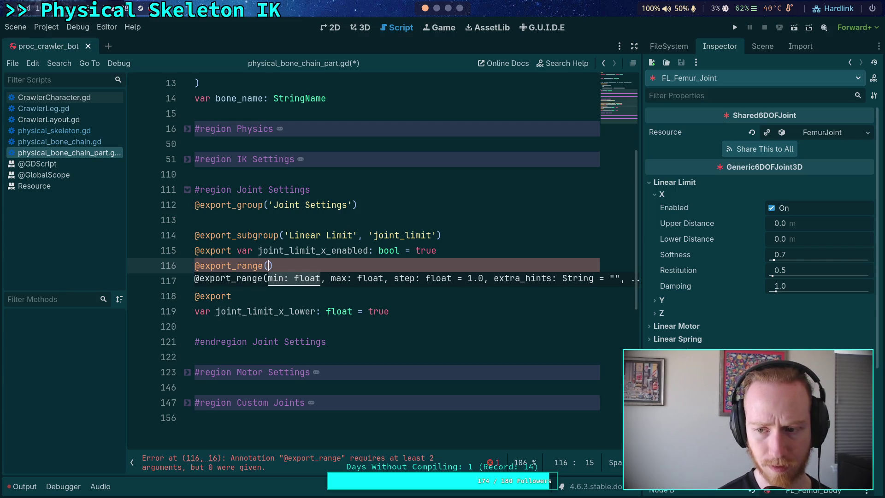
type("0.")
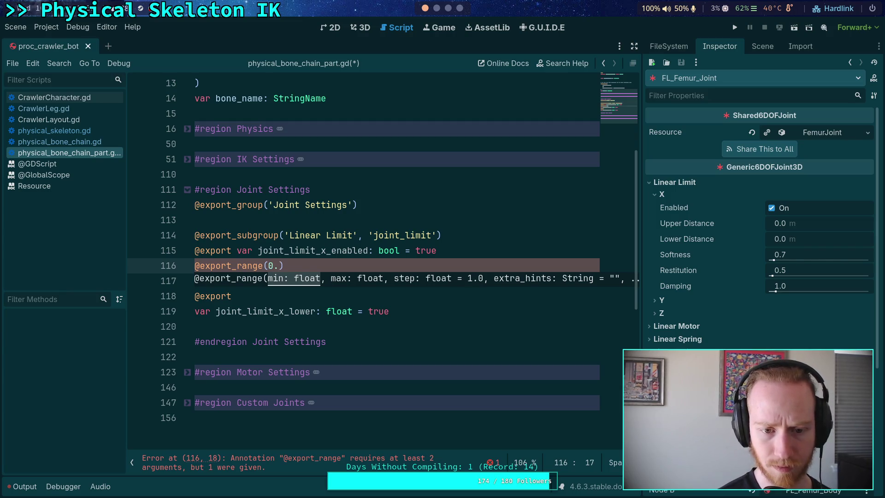
type("0, 1.0, 0")
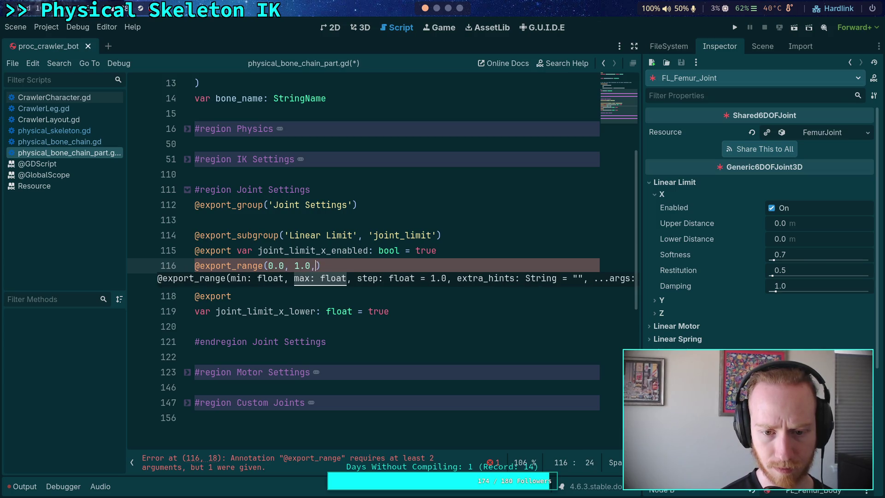
type(".01, ")
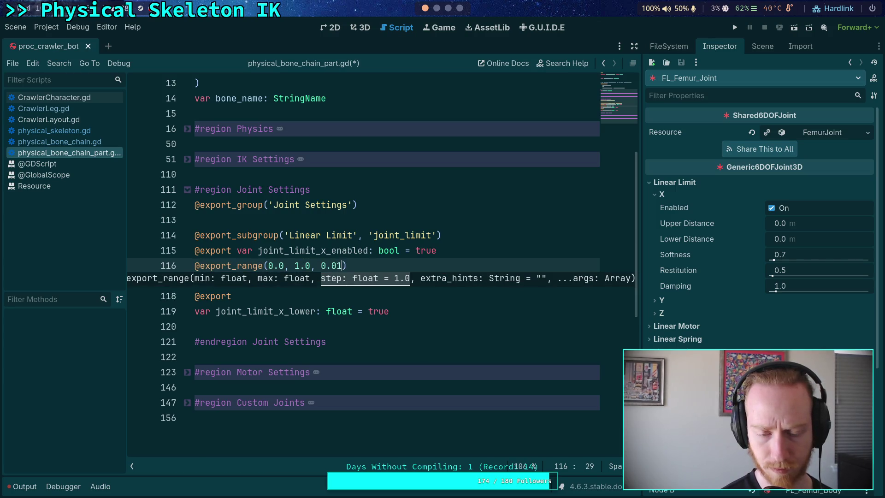
type("'or")
key("Down")
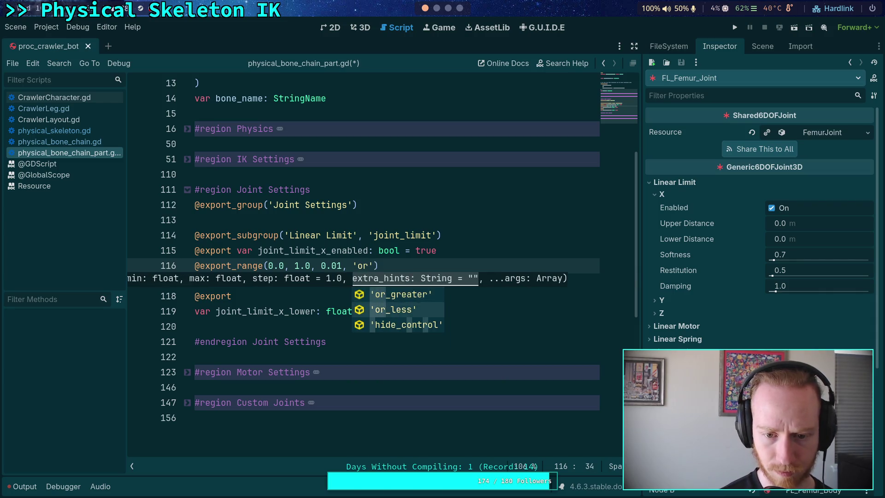
key("Return")
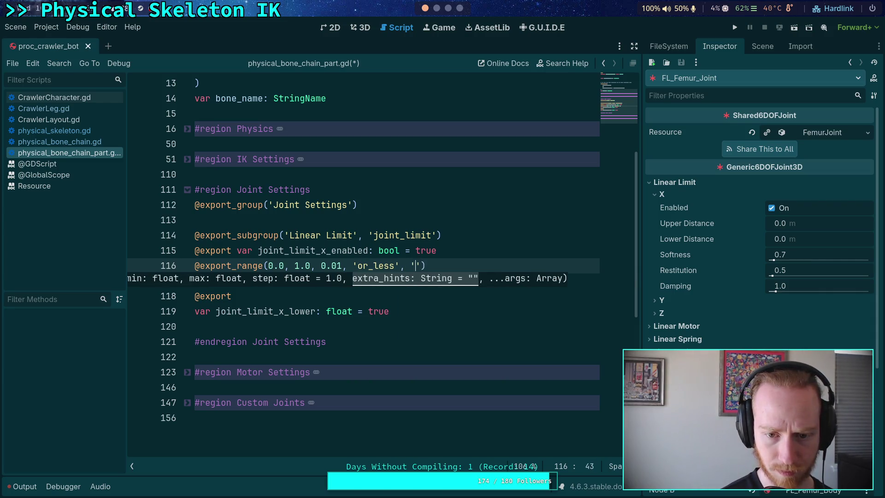
key("Down")
key("Return")
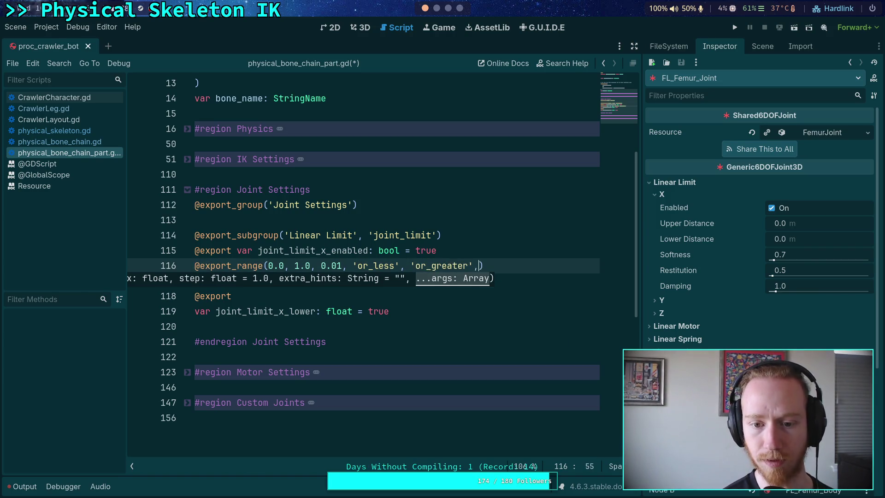
type("'")
key("Return")
left_click(233, 306)
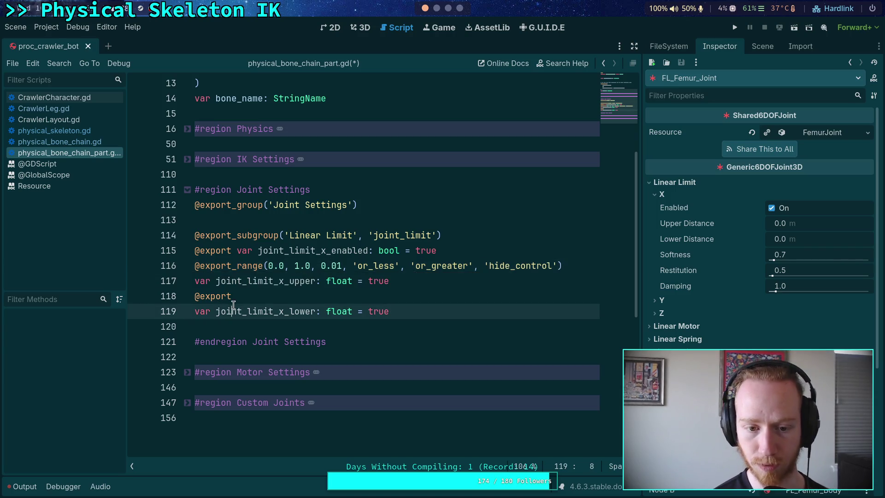
Step: Add a 'suffix:m' hint and apply the same export range to the lower limit line
left_click(557, 266)
type(", suffi")
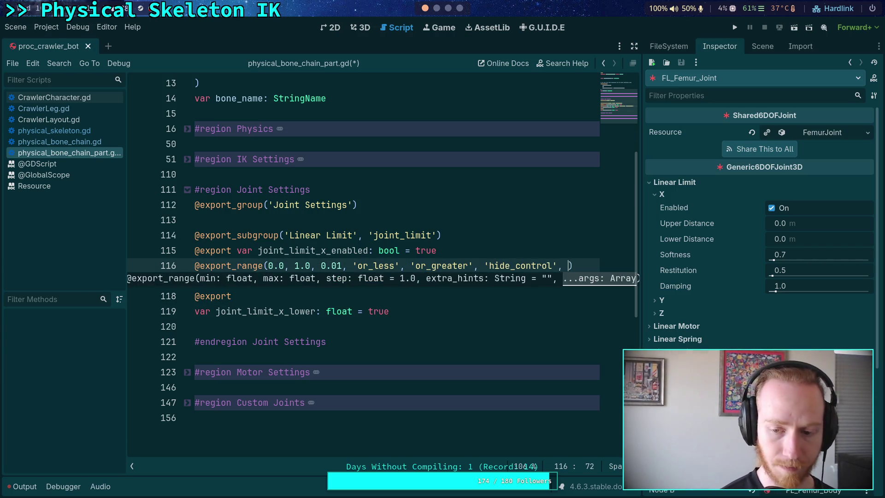
key("Escape")
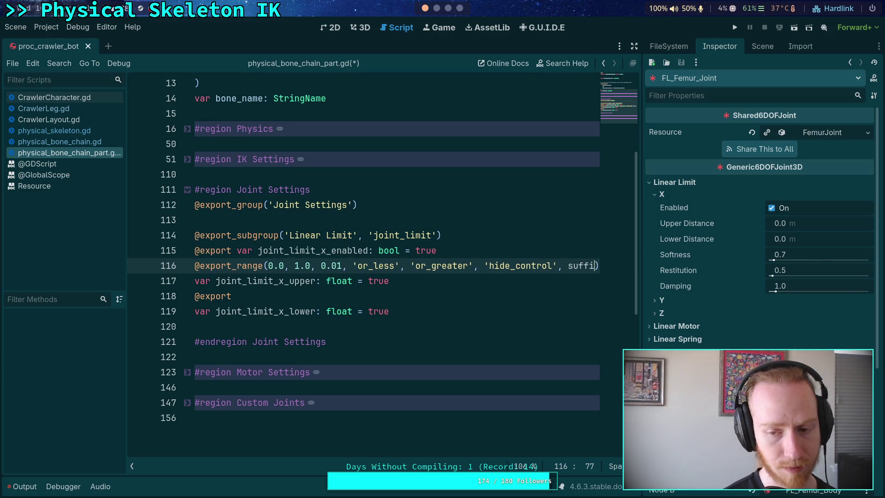
key("BackSpace")
key("BackSpace")
key("BackSpace")
type("'suffix:m")
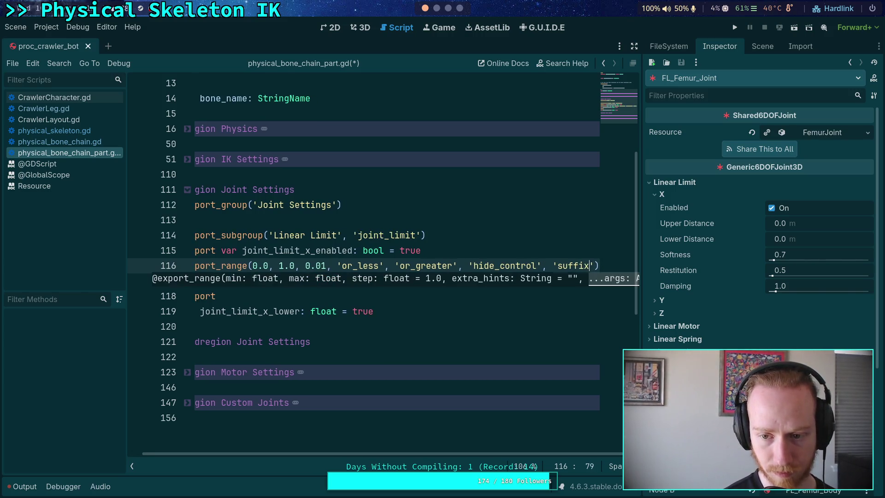
left_click(466, 437)
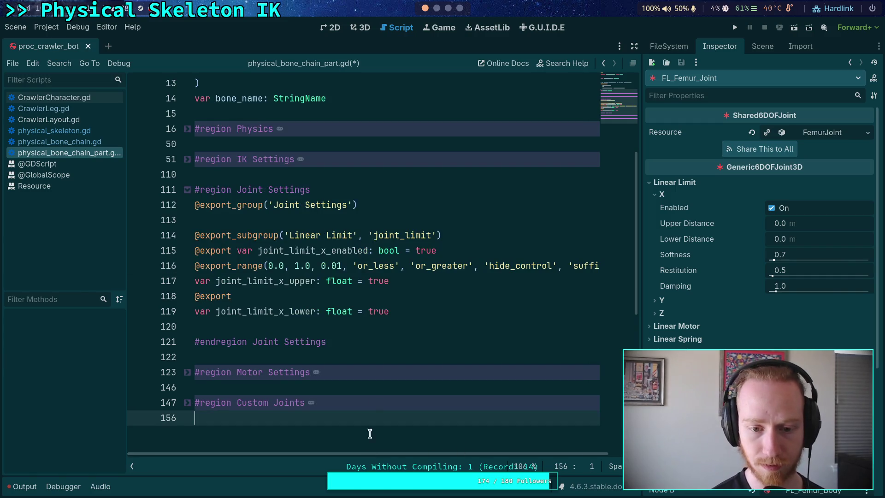
left_click(332, 266)
left_click(231, 296)
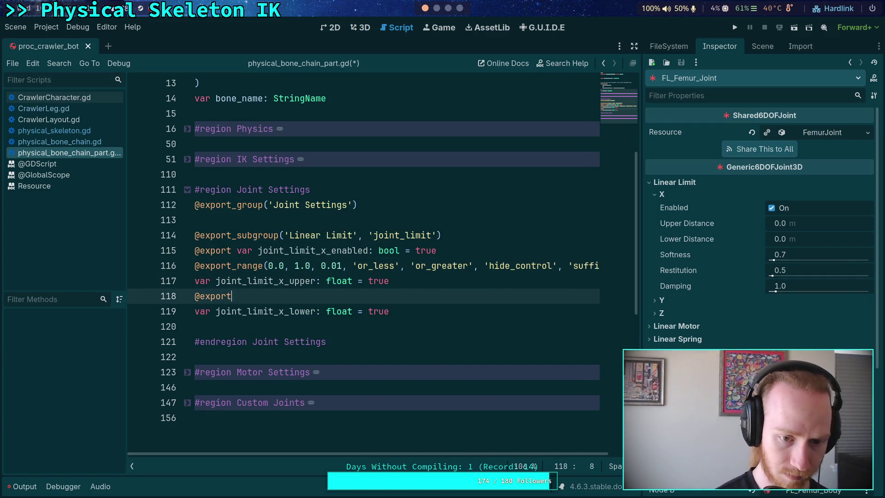
key("ctrl+v")
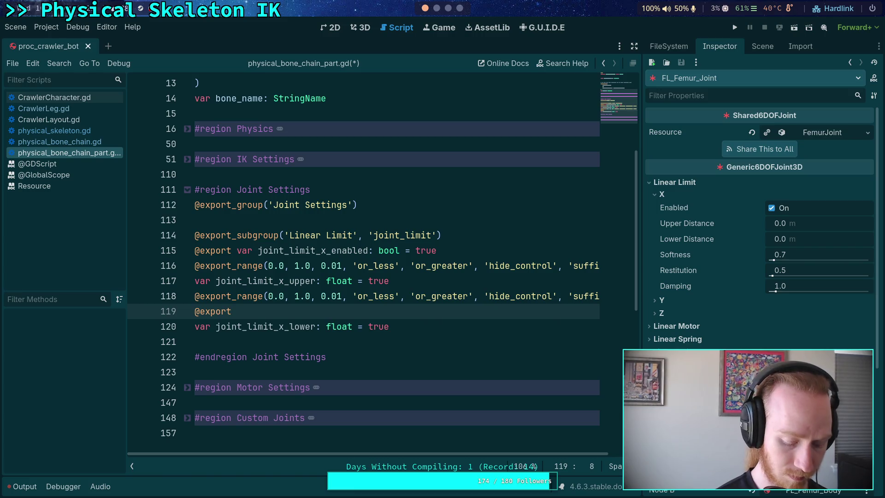
key("ctrl+shift+k")
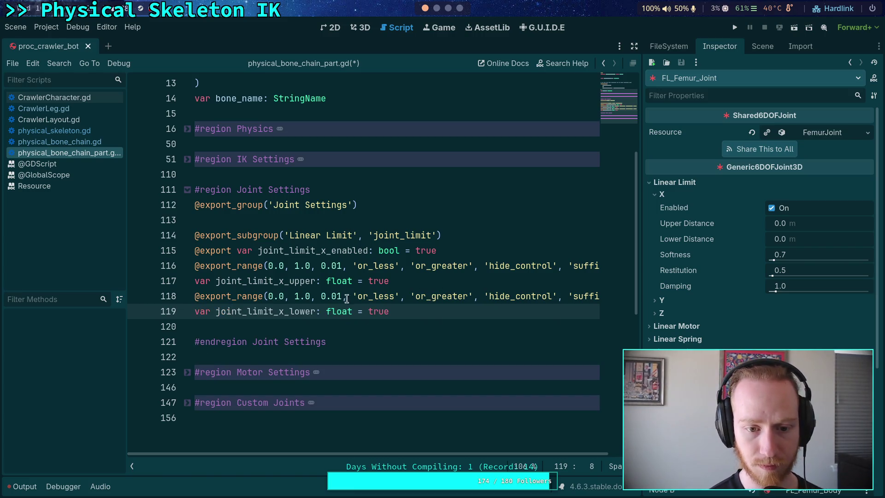
Step: Copy the five X-limit lines and paste two copies below, separated by blank lines
left_click(452, 311)
left_click(469, 249)
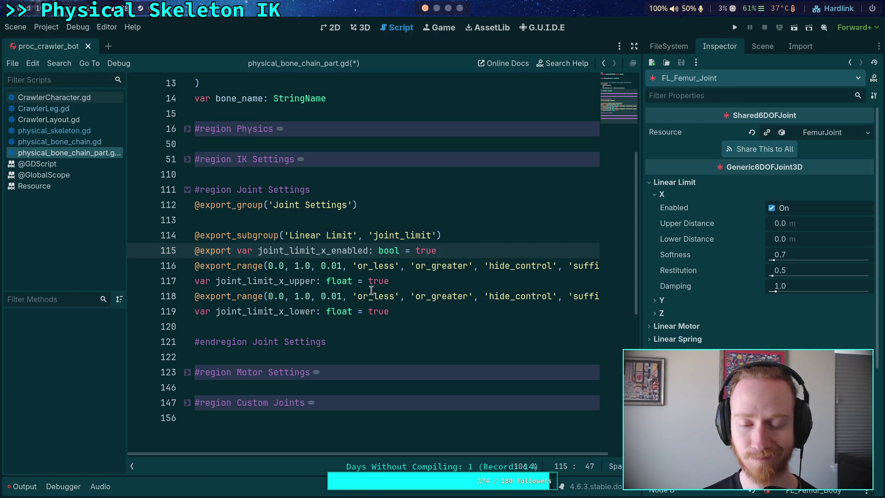
left_click(440, 312)
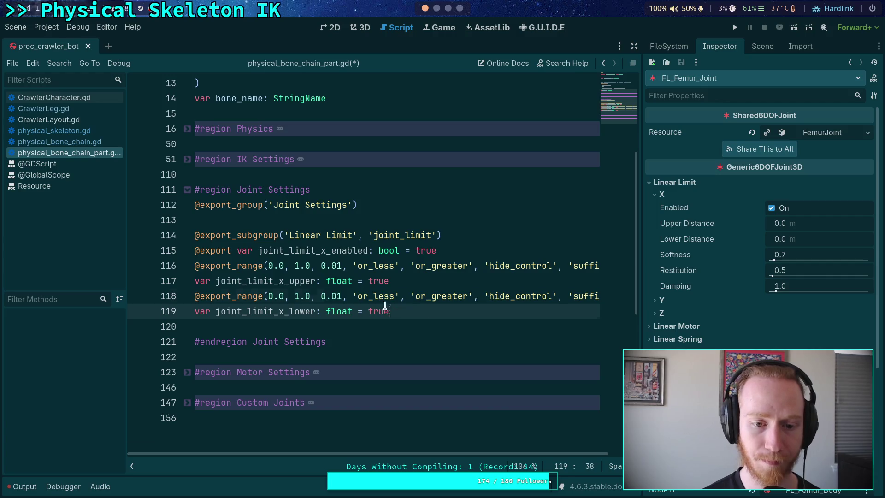
left_click_drag(385, 305, 192, 252)
right_click(243, 260)
left_click(260, 306)
left_click(448, 319)
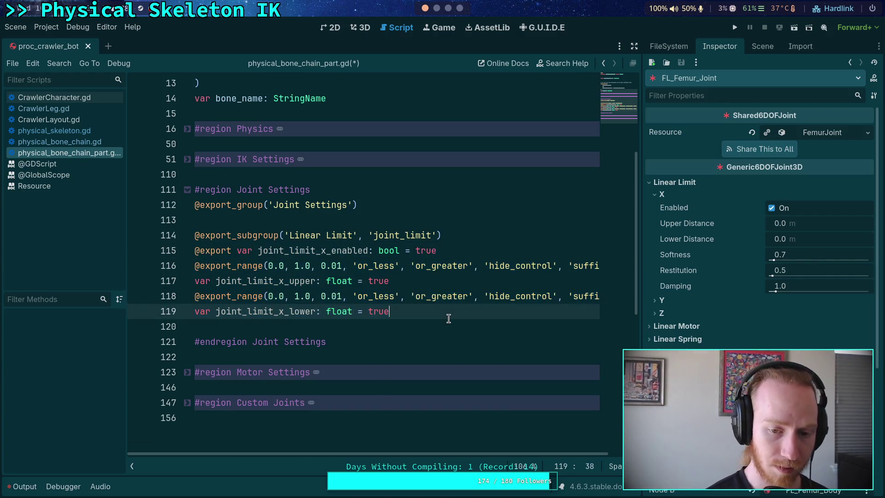
key("Return")
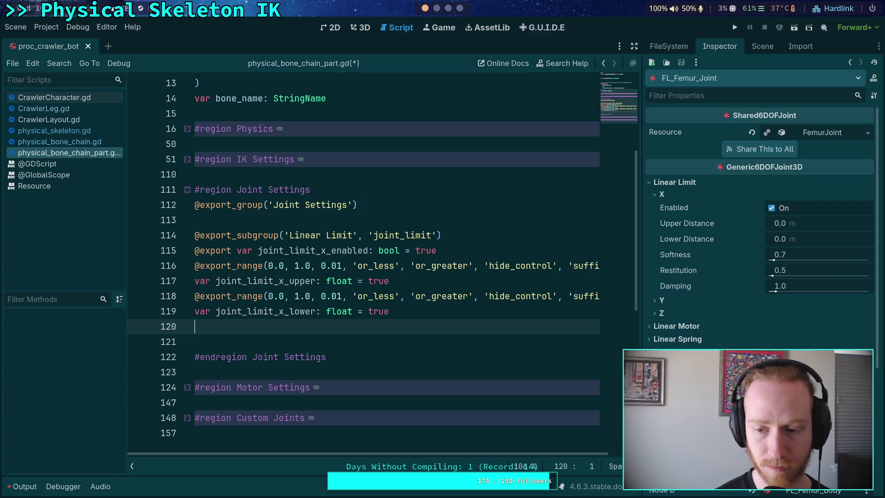
key("Return")
key("ctrl+v")
key("Return")
key("Return")
key("ctrl+v")
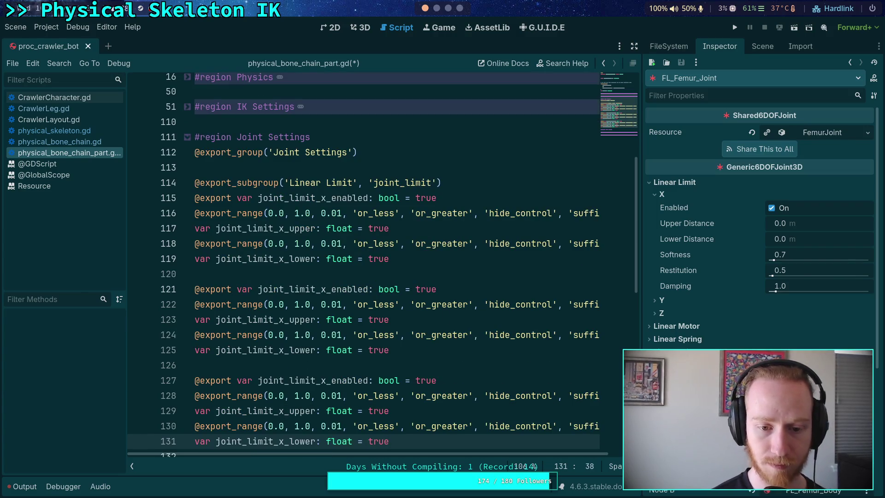
Step: Change x to y in the enabled, upper and lower variable names on lines 121, 123 and 125
left_click(320, 289)
key("Delete")
type("f")
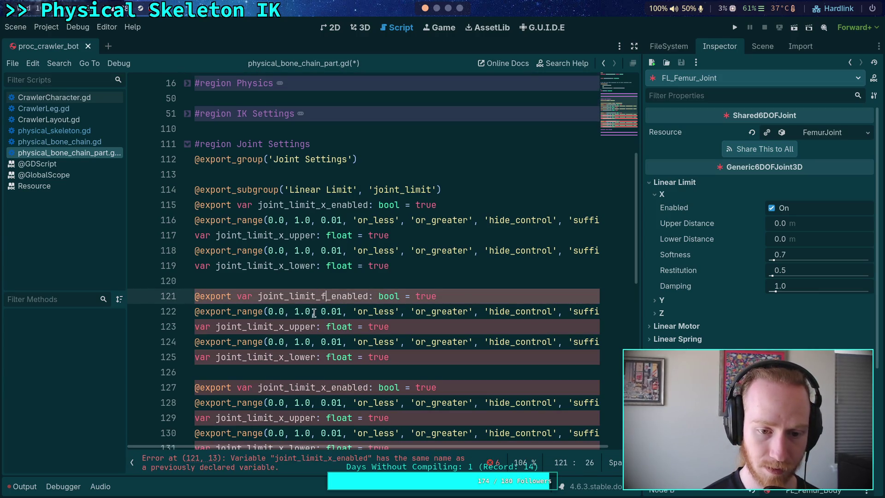
key("BackSpace")
type("y")
left_click(279, 326)
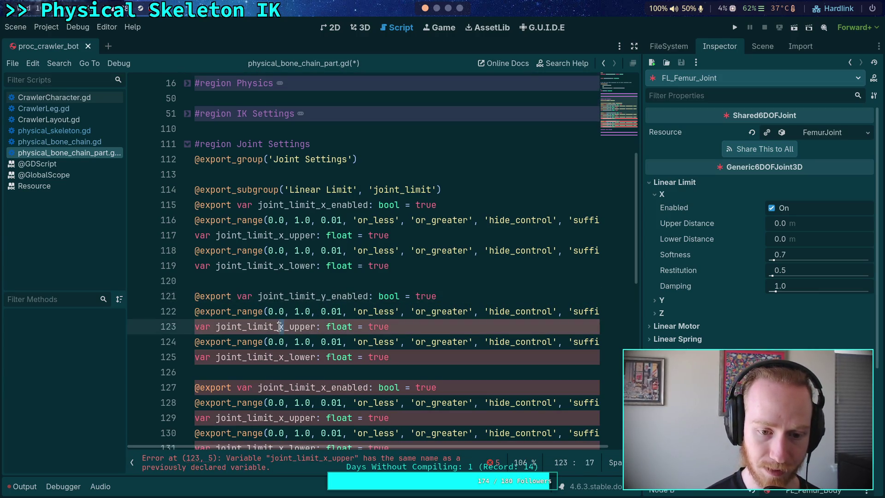
key("Delete")
type("y")
left_click(279, 357)
key("Delete")
type("y")
Step: Change x to z in the variable names on lines 127, 129 and 131
scroll(279, 357, "down", 2)
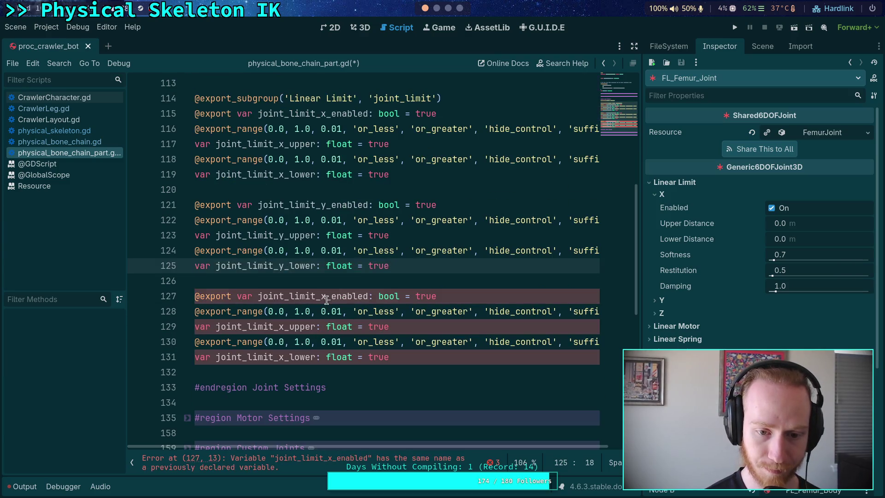
left_click_drag(327, 300, 322, 298)
type("z")
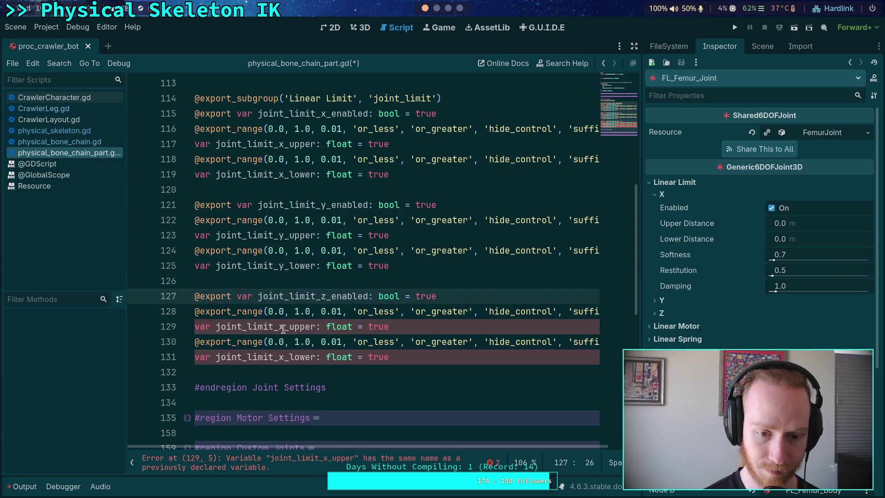
left_click(279, 326)
key("Delete")
type("z")
left_click(280, 357)
key("Delete")
type("z")
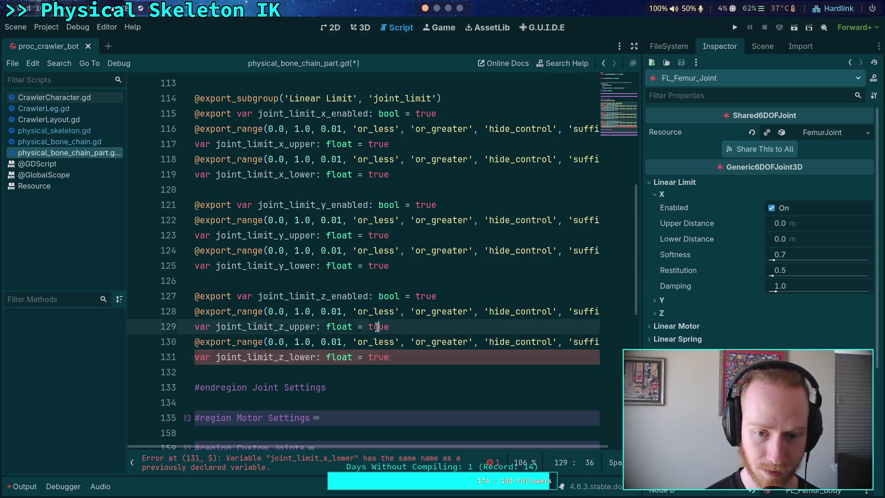
Step: Replace the true defaults with 0 on lines 117, 119, 123, 125, 129 and 131
double_click(387, 326)
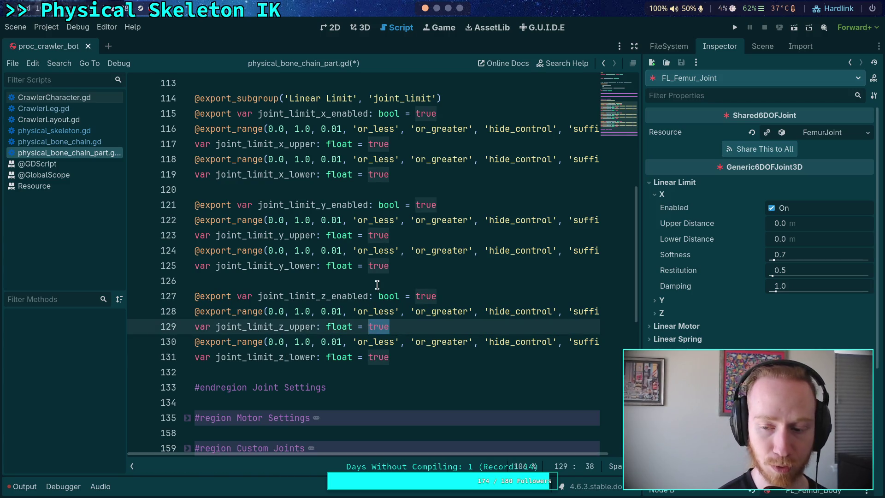
type("0")
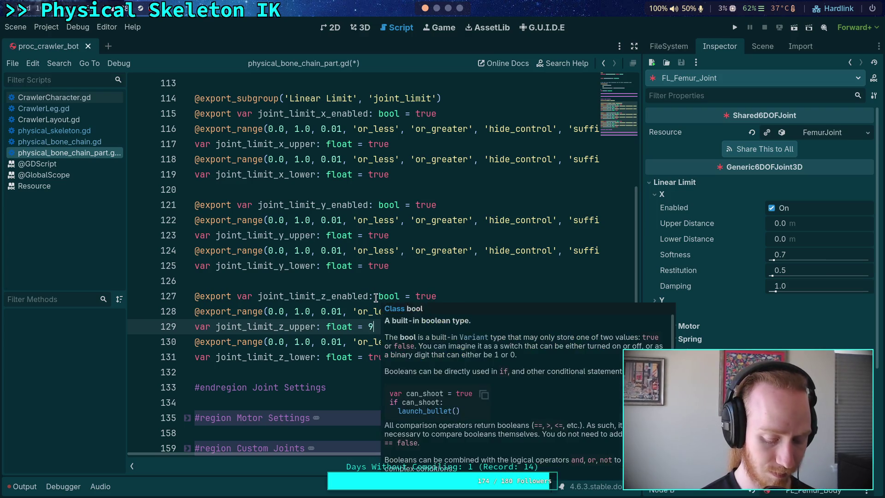
double_click(378, 356)
type("0")
double_click(379, 266)
type("0")
double_click(378, 235)
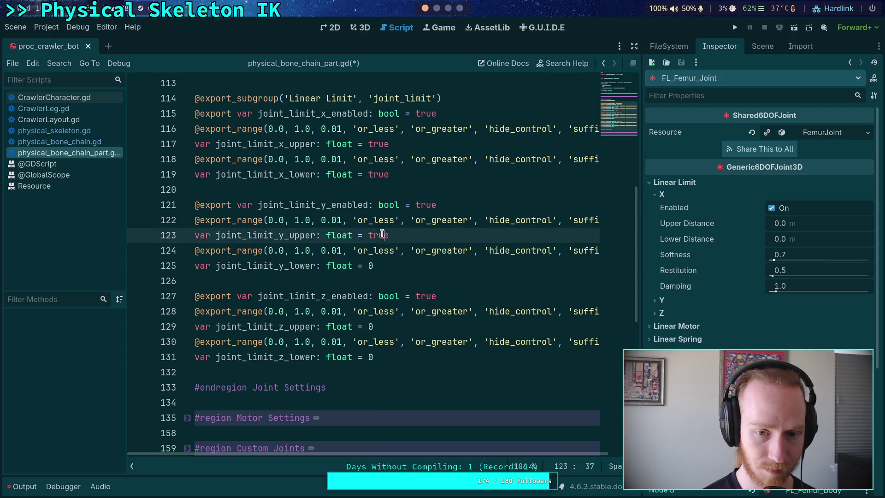
type("0")
double_click(379, 175)
type("0")
double_click(379, 144)
type("0")
Step: Select the whole Linear Limit block, lines 114–131
left_click(328, 193)
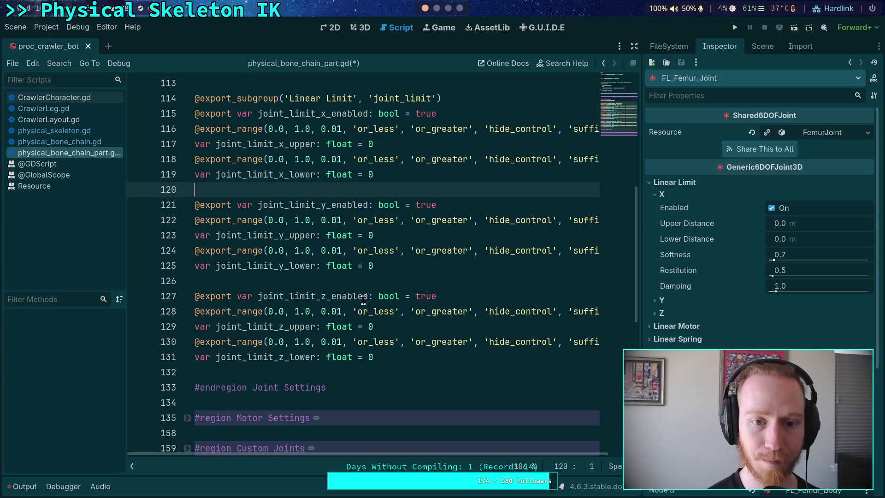
left_click(432, 363)
scroll(420, 346, "up", 1)
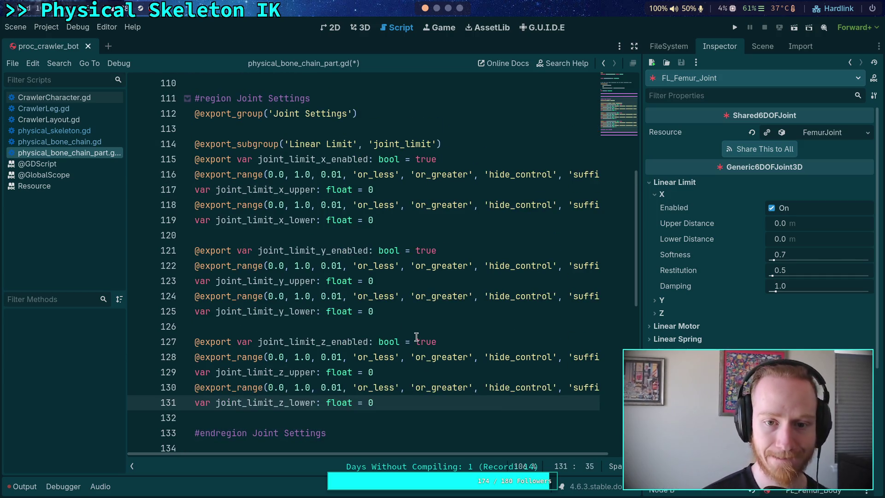
mouse_move(382, 402)
left_mouse_down()
mouse_move(184, 276)
mouse_move(175, 146)
left_mouse_up()
right_click(247, 166)
Step: Paste a copy of the Linear Limit block below line 131 and rename it 'Angular Limit'
left_click(266, 211)
left_click(414, 407)
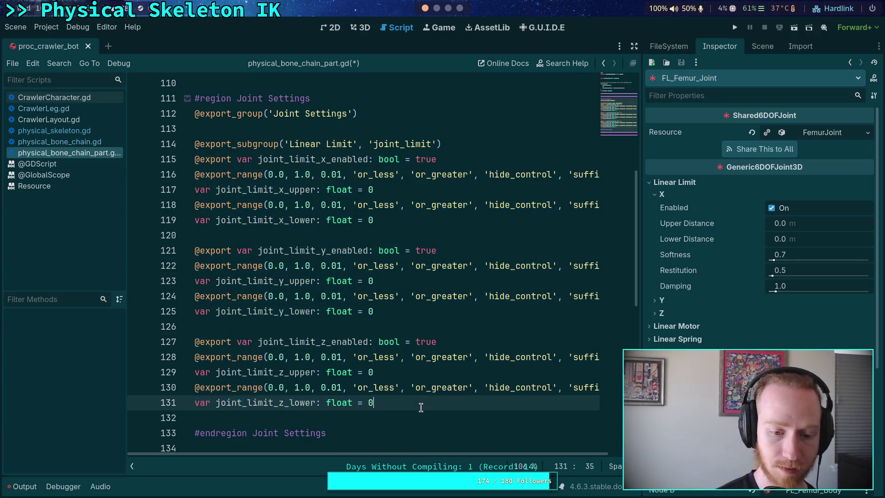
key("Return")
key("Return")
key("ctrl+v")
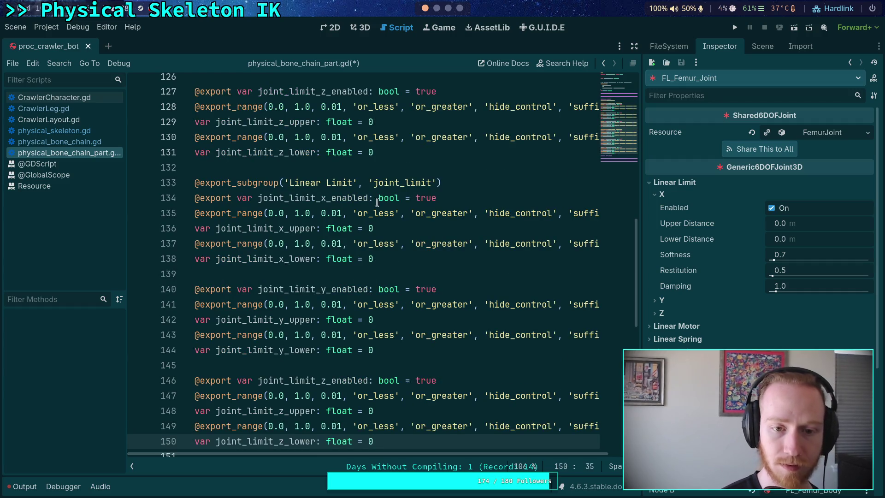
left_click_drag(290, 189, 308, 188)
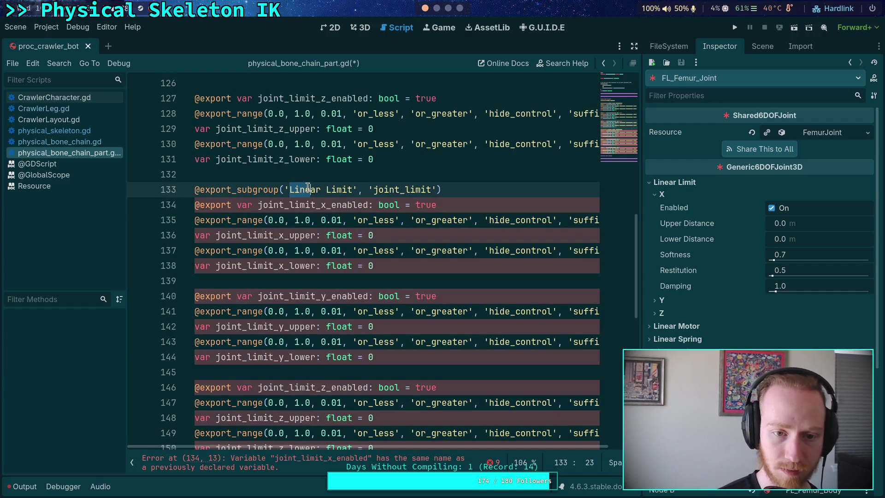
type("Angul")
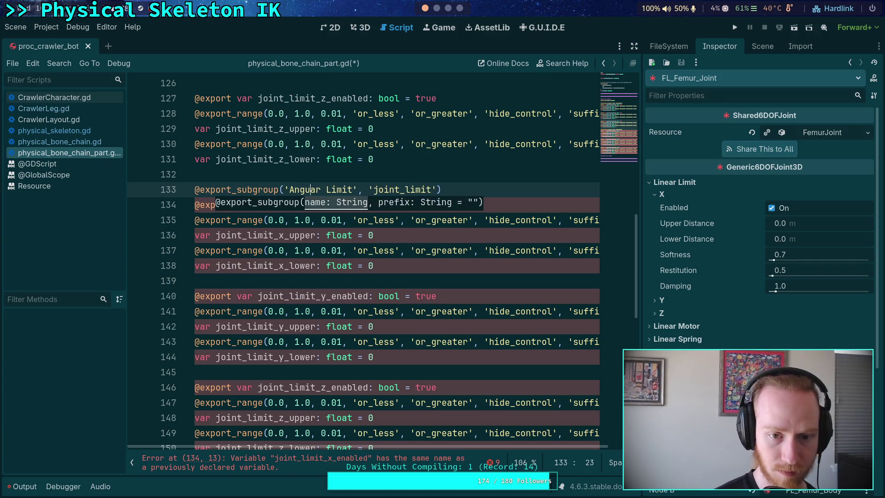
left_click(411, 192)
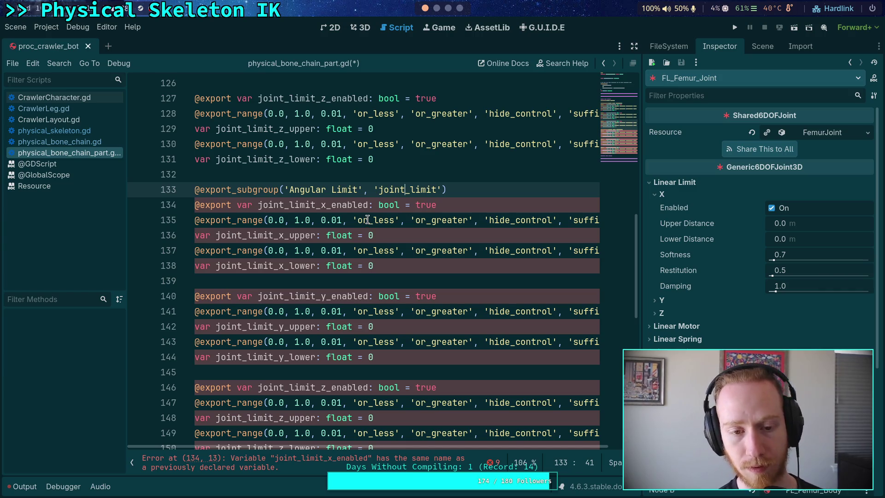
Step: Insert linear_ into line 114's prefix so it reads joint_linear_limit, then select 'linear'
scroll(384, 211, "up", 3)
scroll(328, 183, "up", 2)
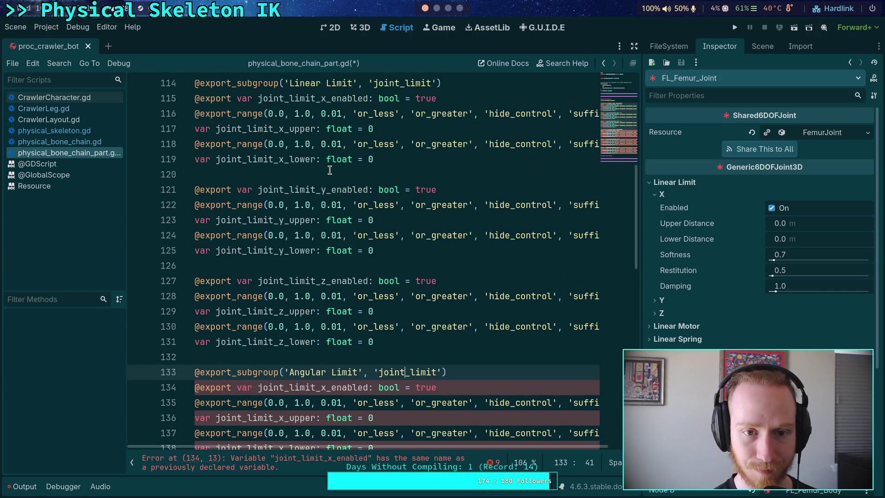
left_click(402, 128)
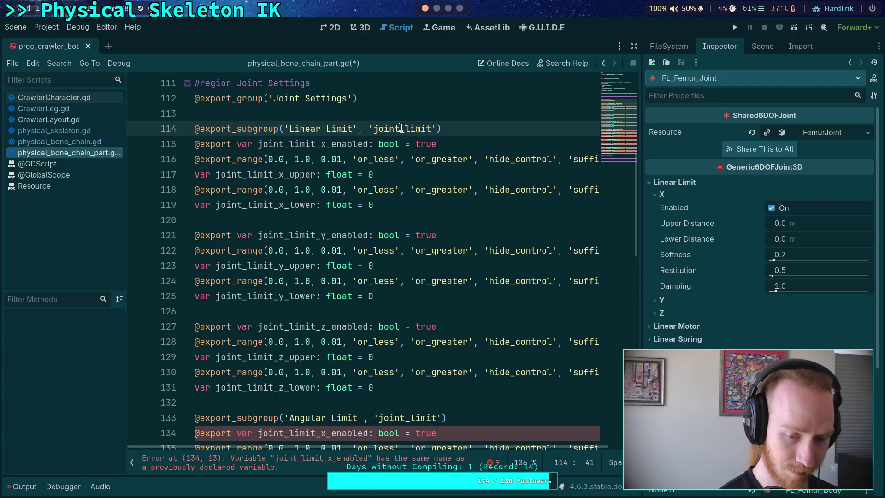
type("linear_")
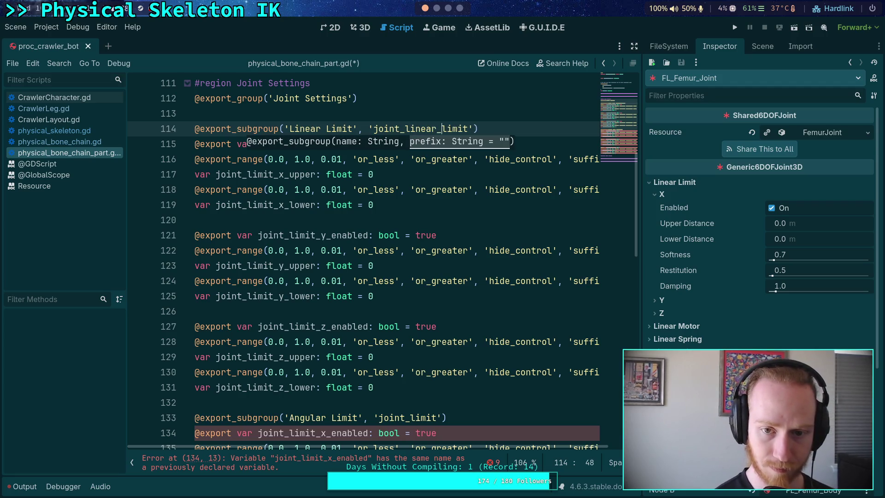
left_click(374, 209)
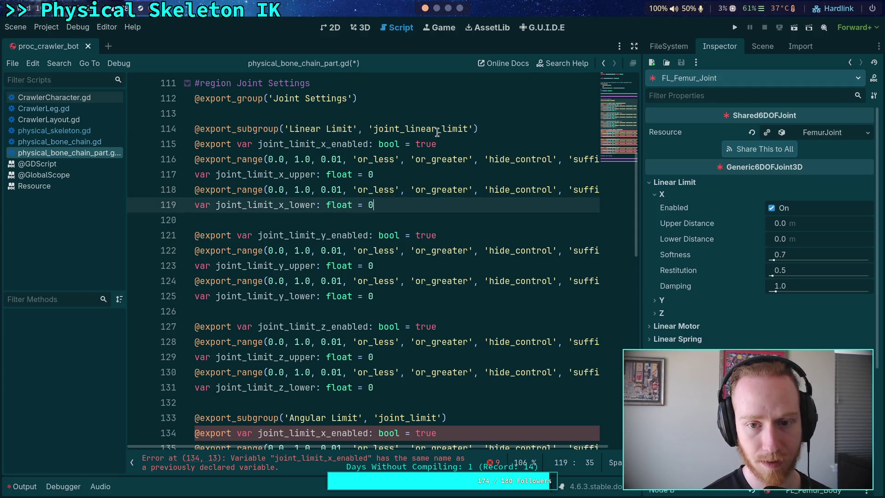
left_click(287, 143)
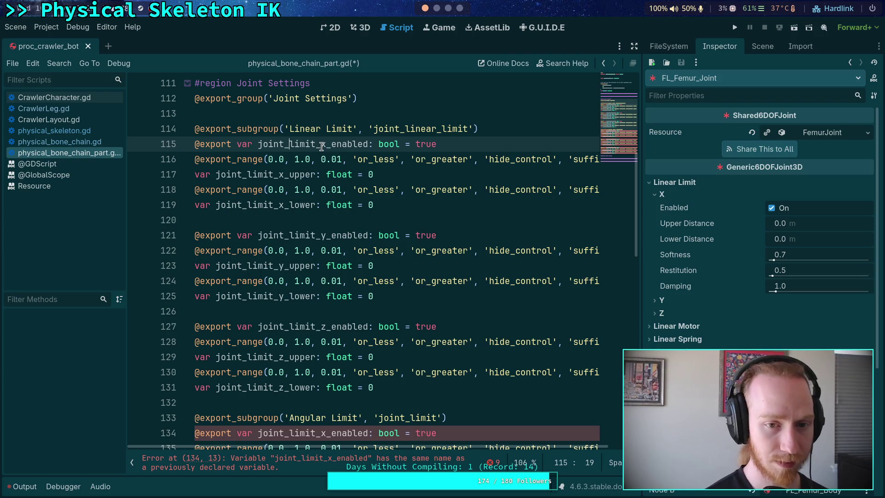
left_click_drag(405, 129, 441, 129)
right_click(426, 137)
Step: Copy 'linear' and insert linear_ after joint_ in the X variables on lines 115–119
right_click(425, 137)
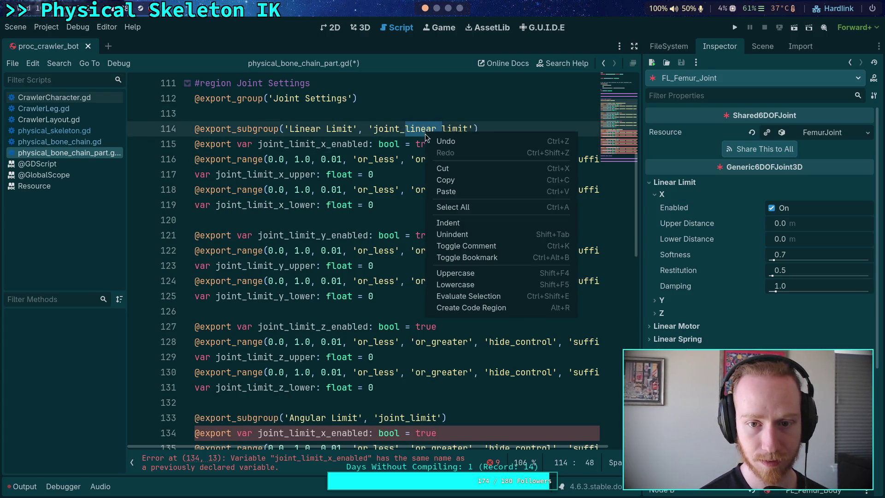
left_click(445, 180)
left_click(287, 143)
key("ctrl+v")
type("_")
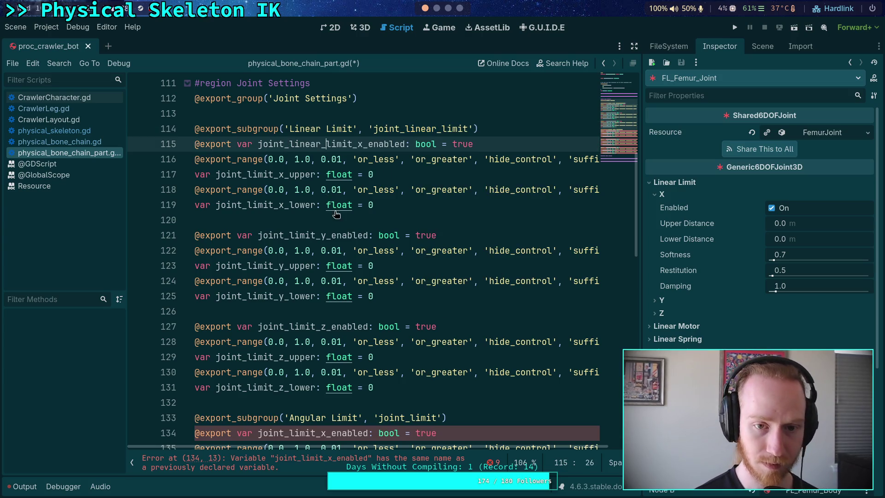
left_click(248, 175)
key("ctrl+v")
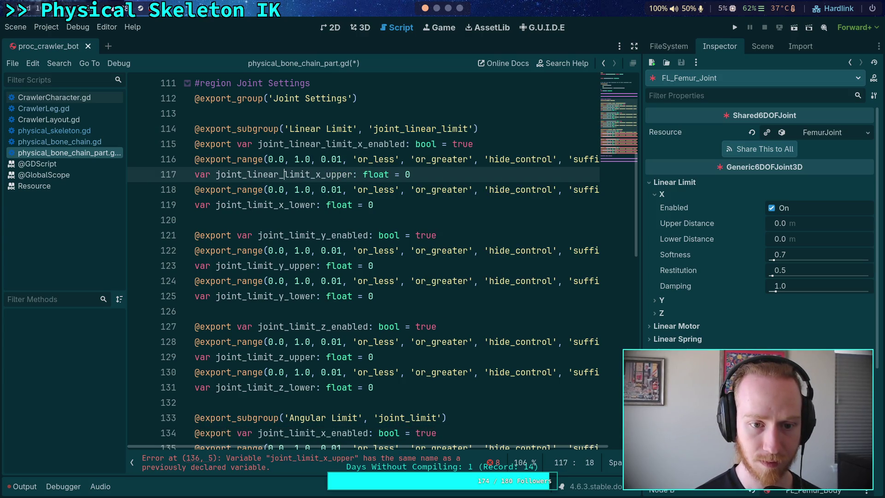
left_click(249, 204)
key("ctrl+v")
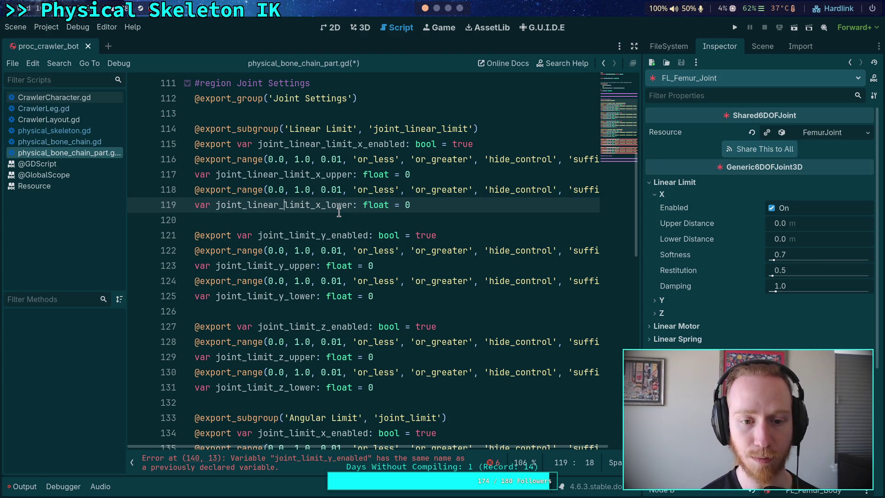
Step: Add linear_ after joint_ in the Y and Z variables on lines 121–131
left_click(290, 236)
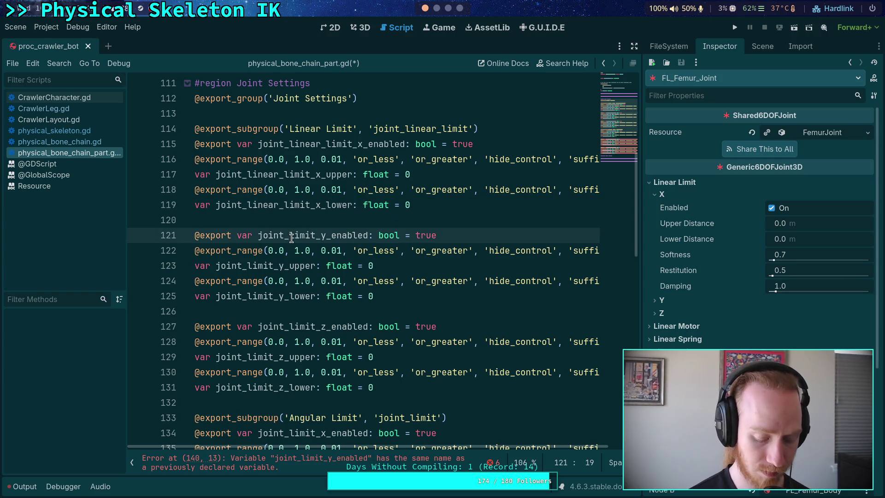
type("linear_")
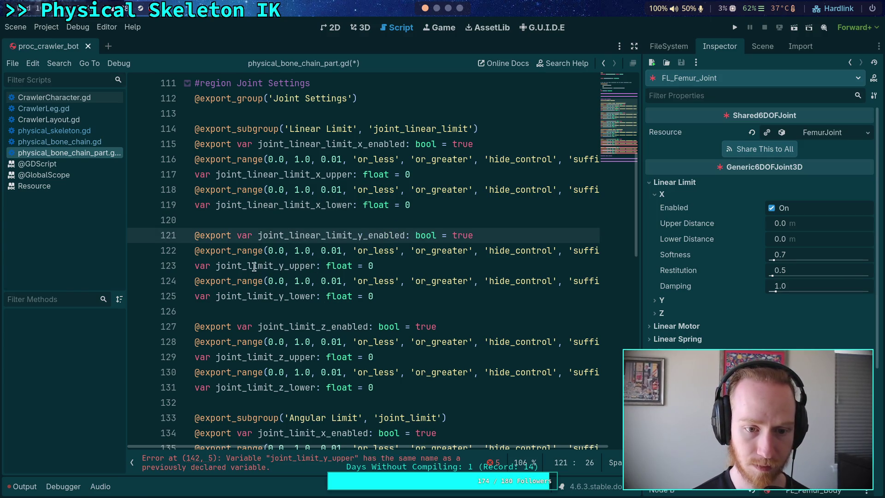
left_click(248, 266)
type("linear_")
left_click(248, 296)
type("linear_")
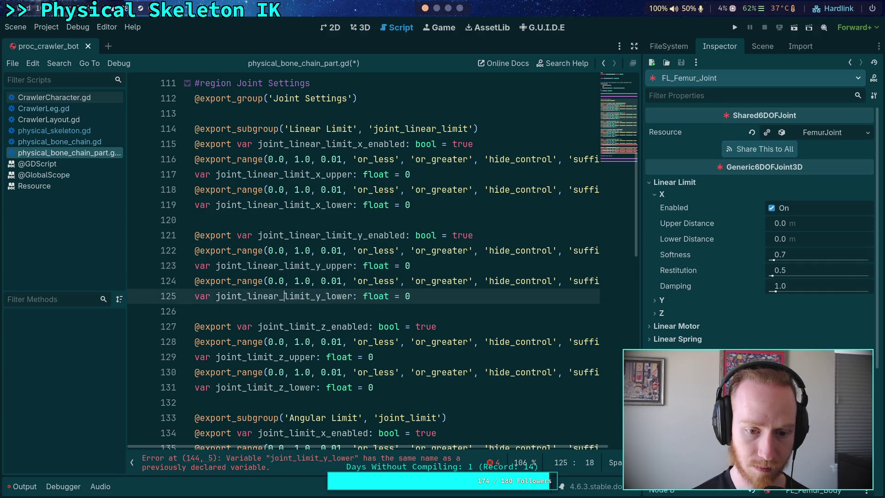
left_click(289, 327)
type("linear_")
left_click(248, 357)
type("linear_")
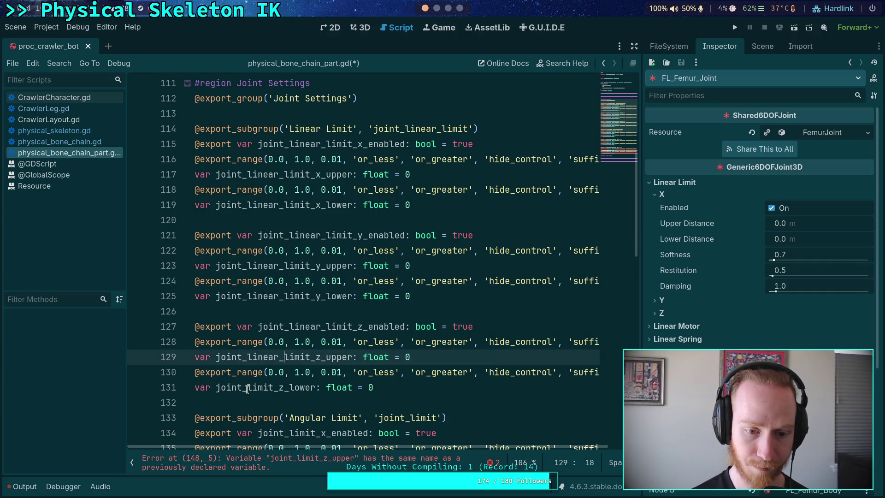
left_click(247, 388)
type("linear_")
scroll(331, 335, "down", 3)
left_click(411, 281)
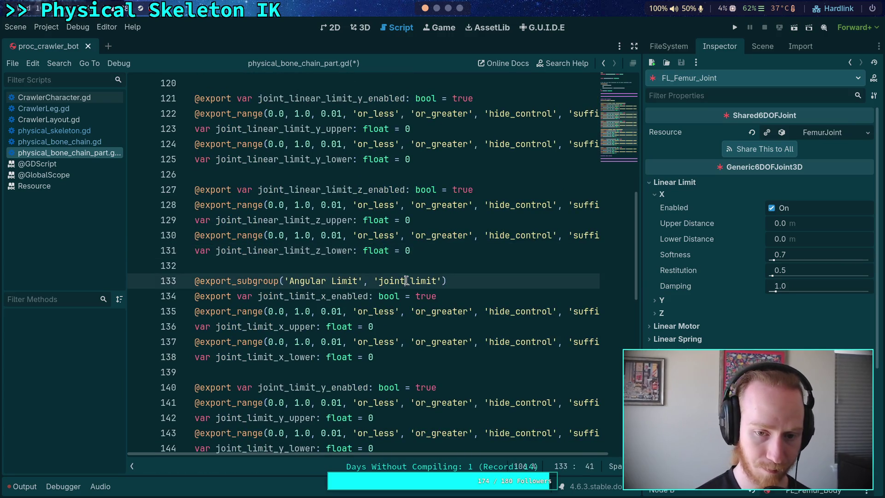
Step: Add angular_ to the Angular Limit prefix and paste it into the X-limit variable names
type("angular_")
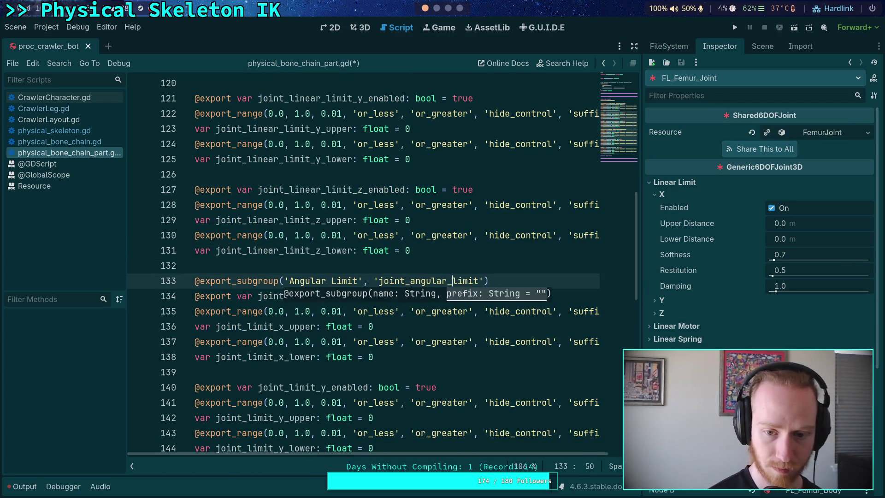
left_click_drag(411, 280, 453, 280)
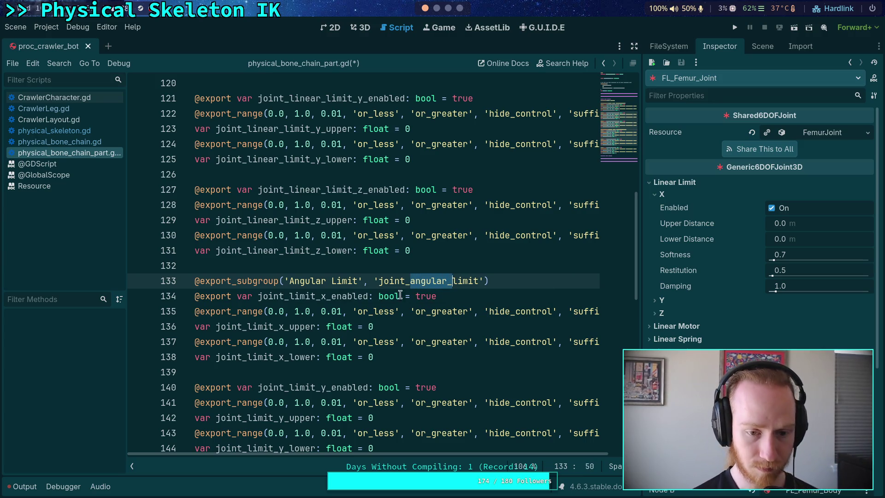
left_click(247, 328)
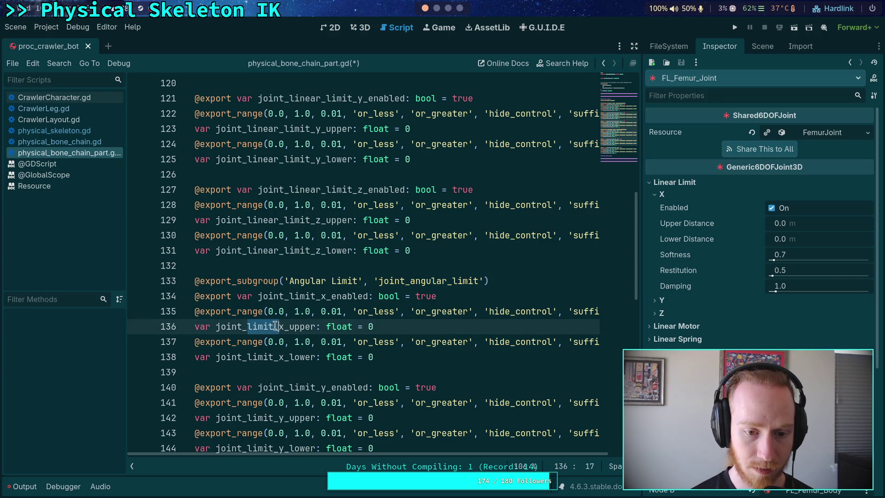
key("ctrl+v")
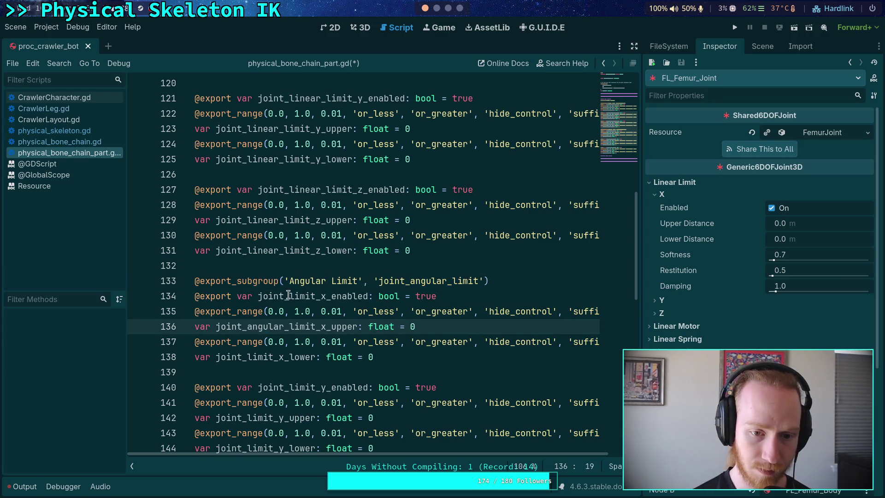
left_click(288, 296)
key("ctrl+v")
left_click(248, 356)
key("ctrl+v")
Step: Paste angular_ after joint_ in the Y and Z enabled, upper and lower limit names
scroll(278, 300, "down", 2)
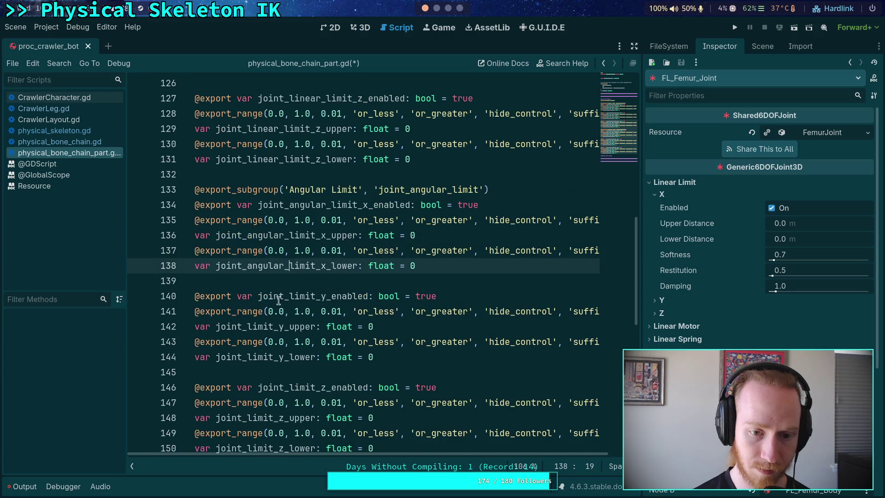
left_click(288, 297)
key("ctrl+v")
left_click(247, 326)
key("ctrl+v")
left_click(247, 356)
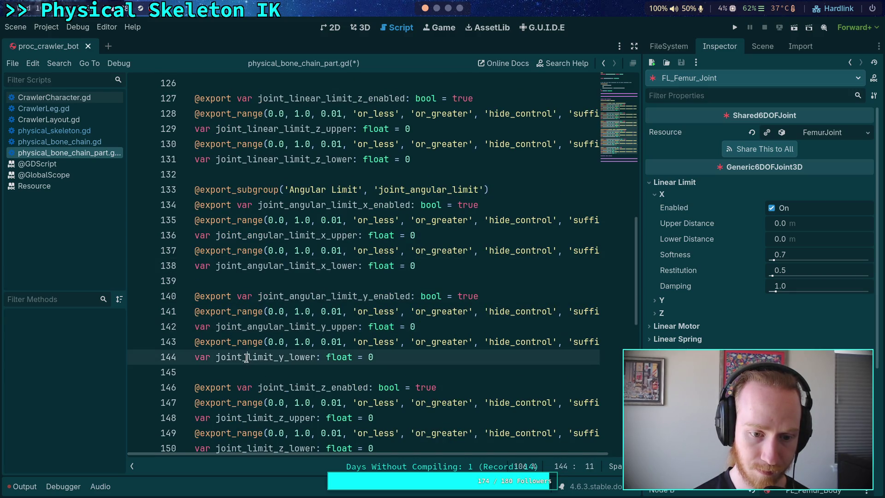
key("ctrl+v")
scroll(251, 342, "down", 2)
left_click(247, 326)
key("ctrl+v")
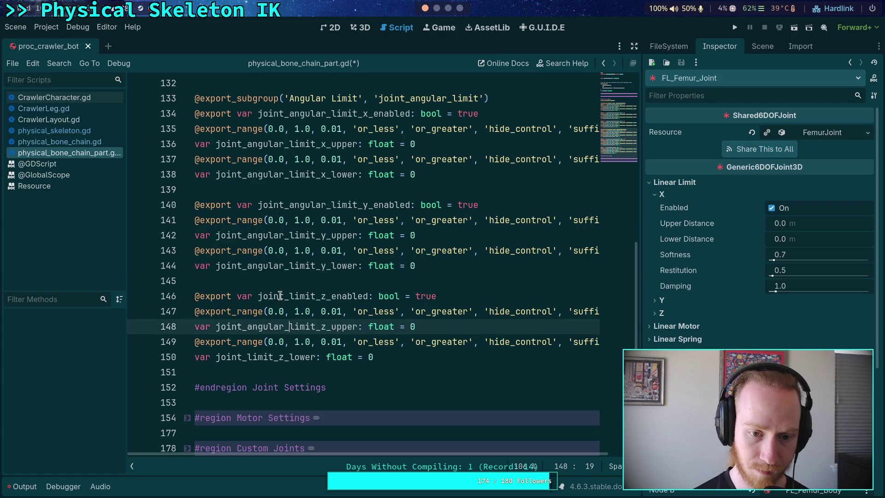
left_click(288, 296)
key("ctrl+v")
left_click(246, 356)
key("ctrl+v")
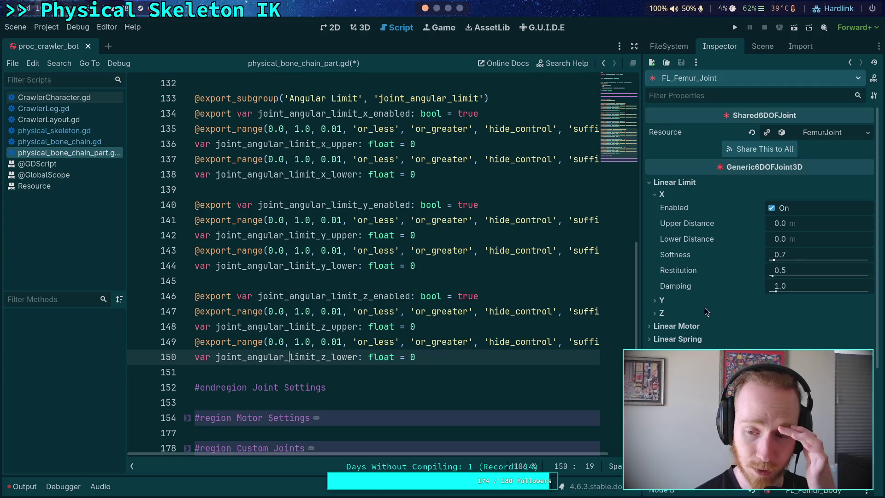
Step: Collapse Linear Limit and expand Angular Limit > X for FL_Femur_Joint in the Inspector
left_click(691, 182)
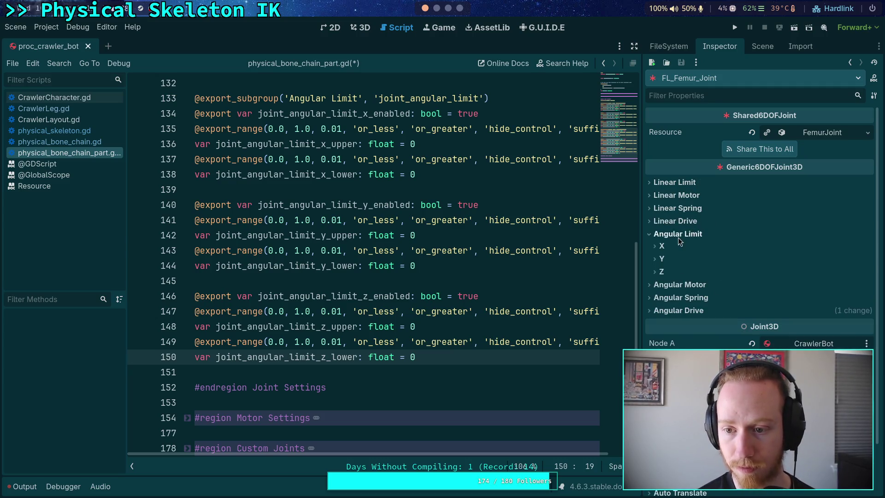
left_click(663, 246)
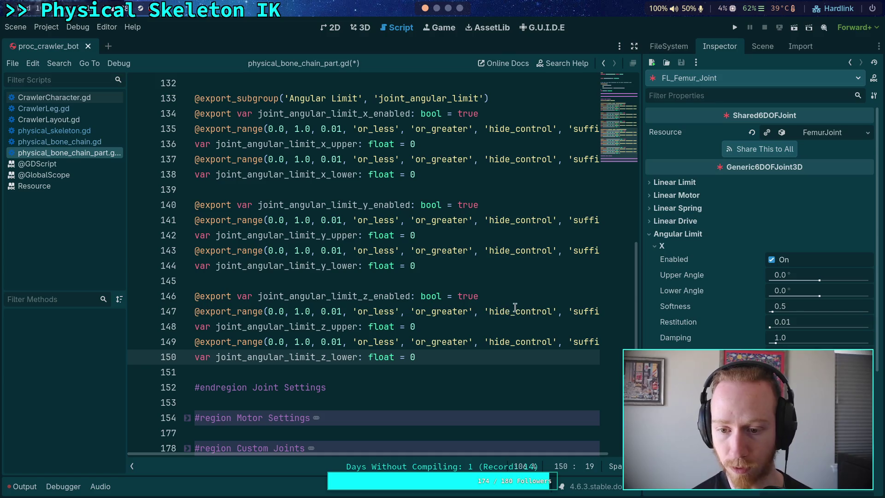
scroll(512, 452, "right", 2)
double_click(554, 341)
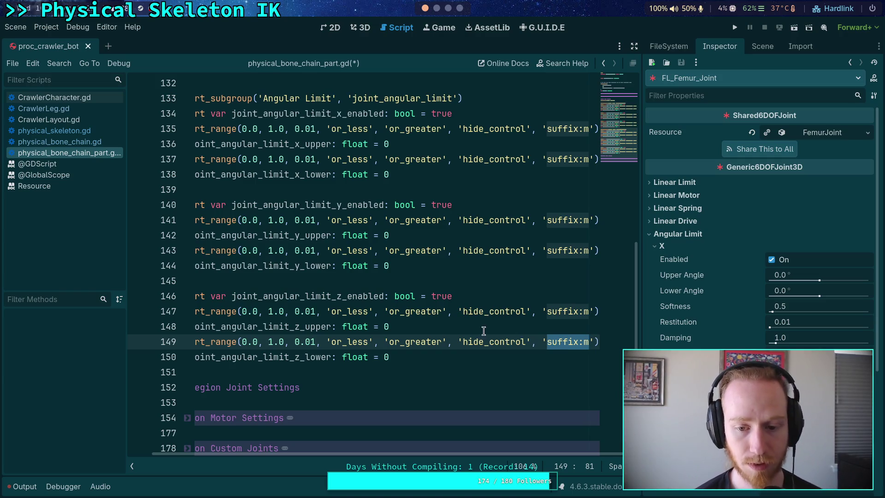
Step: Replace 'hide_control', 'suffix:m' with 'radians_as_degrees' on line 149's range export
left_click_drag(459, 341, 528, 339)
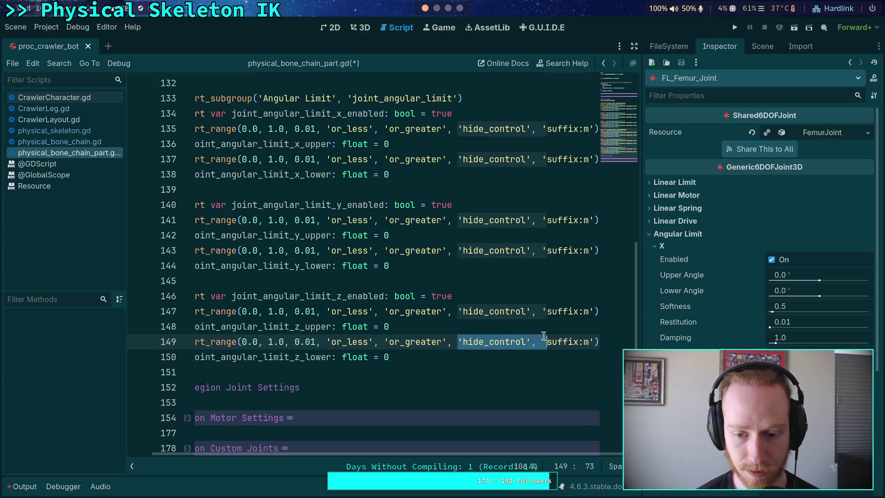
left_click_drag(595, 341, 469, 334)
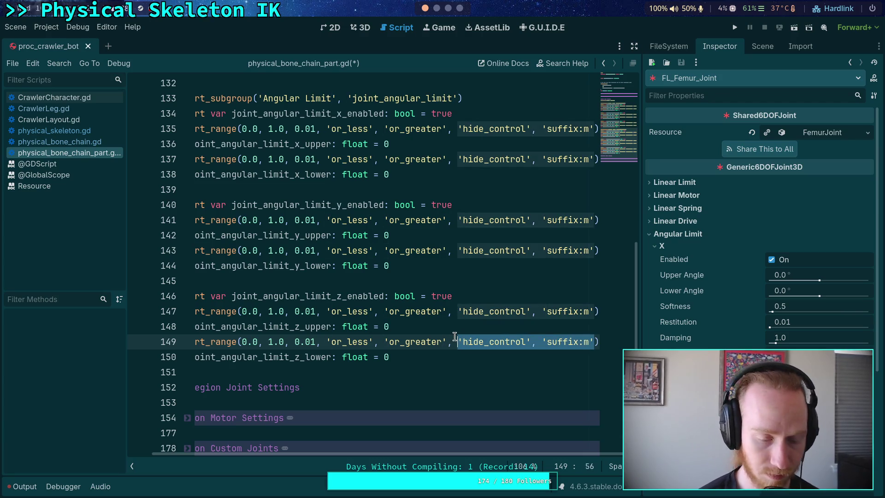
key("BackSpace")
key("BackSpace")
type("radians_as")
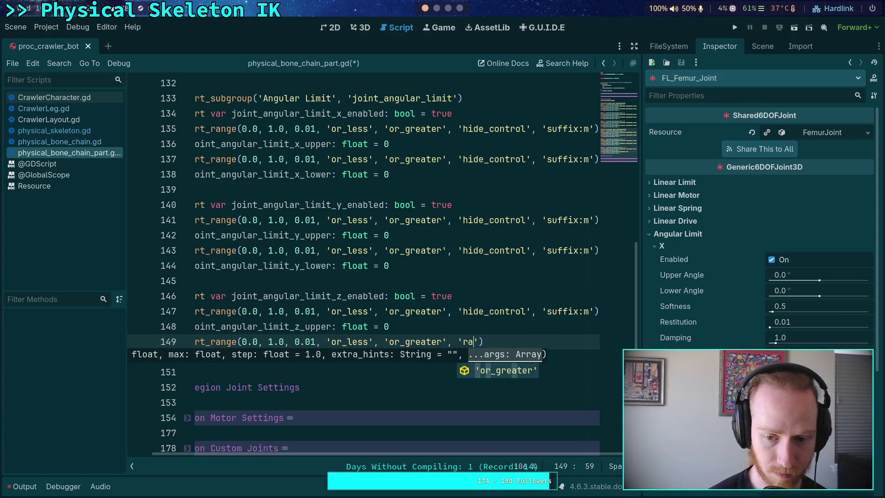
type("_degrees")
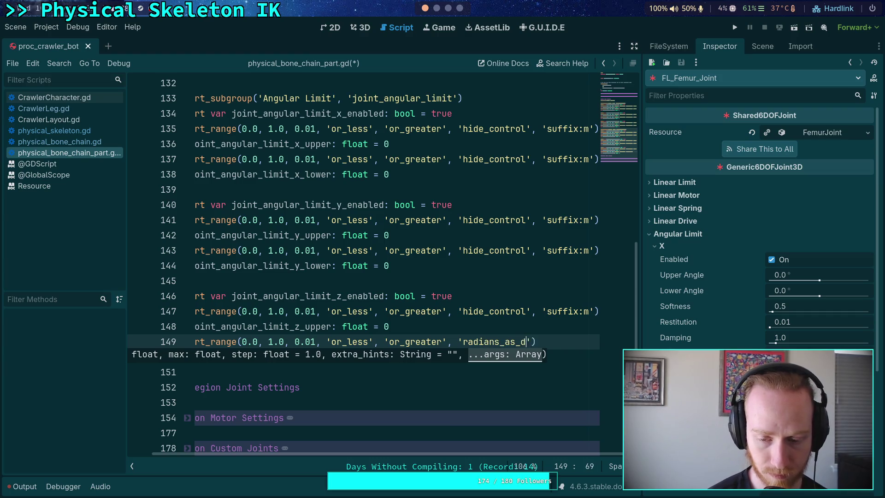
left_click_drag(459, 342, 560, 335)
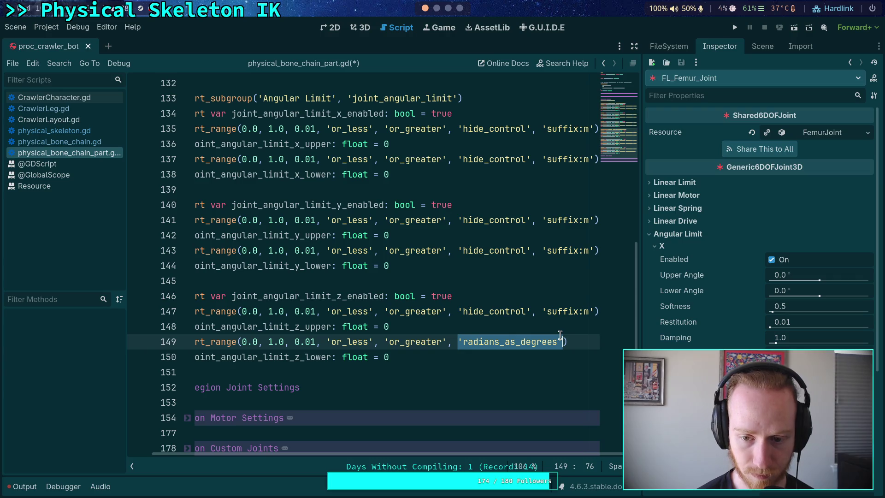
double_click(467, 342)
key("ctrl+c")
Step: Paste radians_as_degrees over the old hints on lines 147, 143, 141, 137 and 135
left_click_drag(463, 311, 590, 311)
key("ctrl+v")
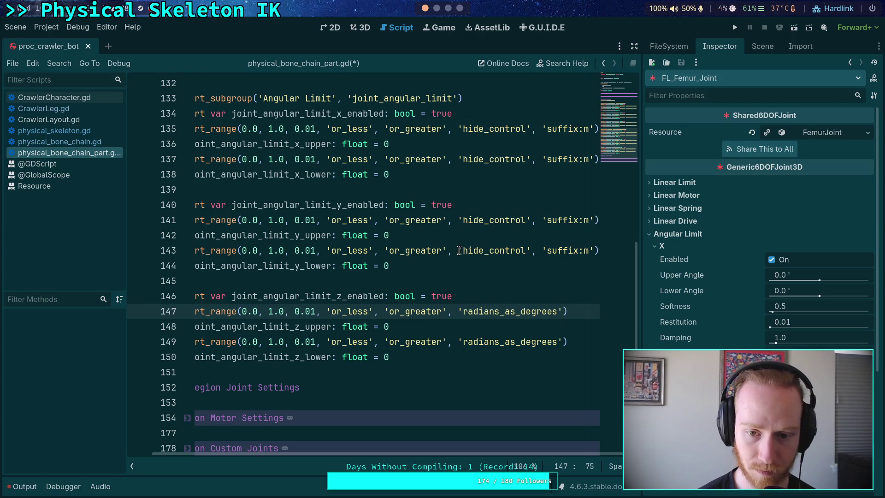
left_click_drag(462, 250, 589, 250)
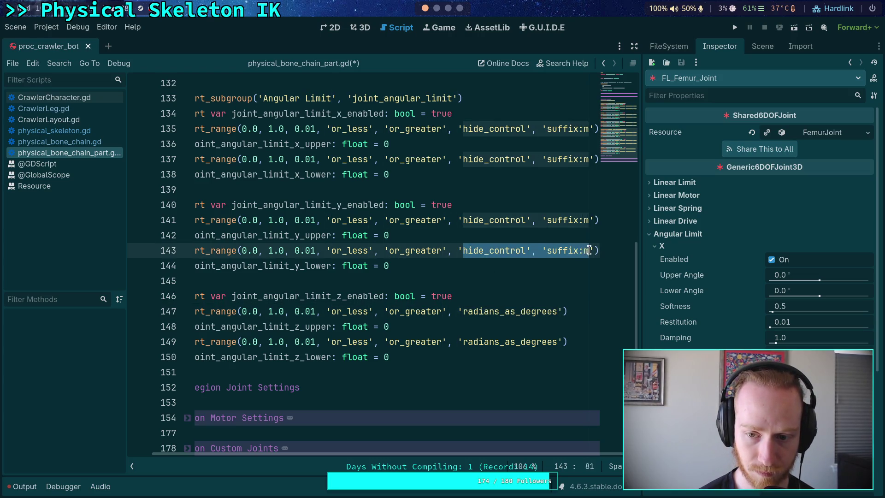
key("ctrl+v")
left_click_drag(462, 219, 590, 220)
key("ctrl+v")
scroll(488, 259, "up", 2)
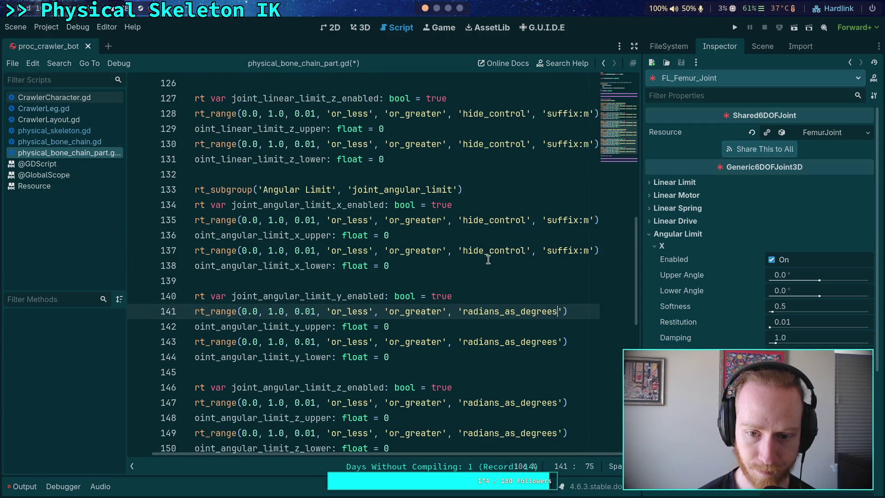
left_click_drag(462, 250, 590, 250)
key("ctrl+v")
left_click(462, 220)
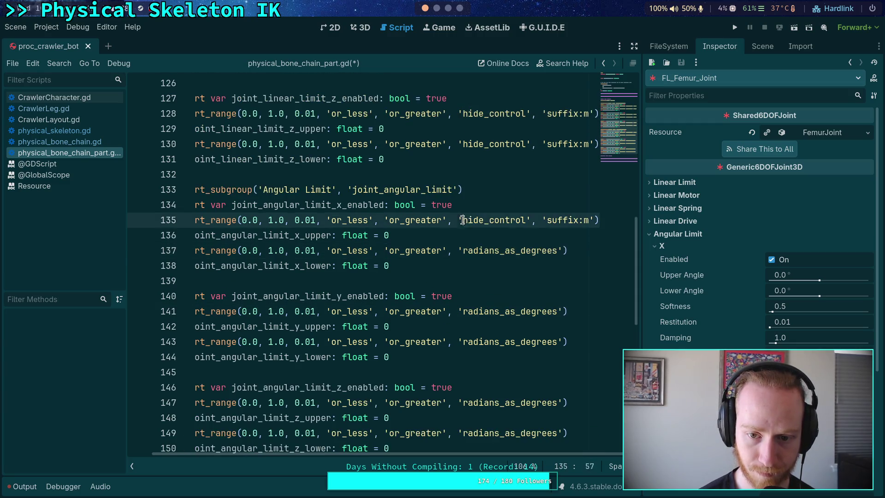
left_click_drag(462, 220, 590, 220)
key("ctrl+v")
left_click(472, 281)
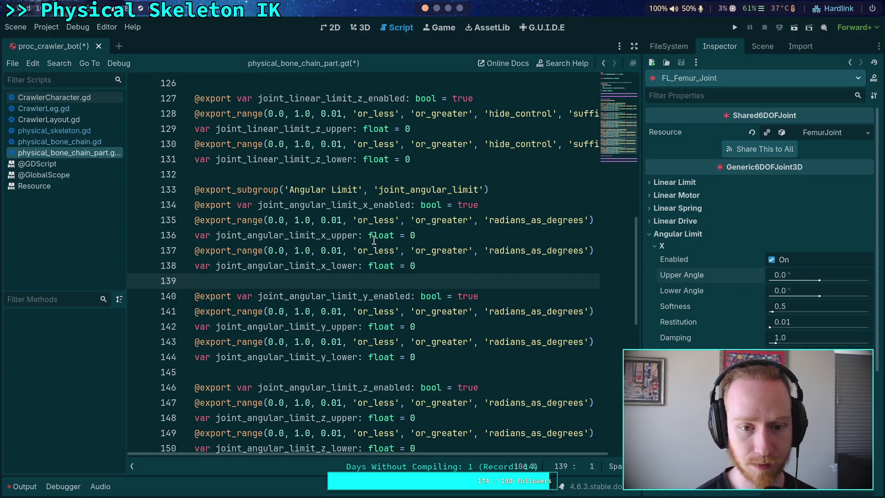
Step: Change line 135's export range to -180 to 180 with a 0.1 step
left_click(268, 220)
type("-18")
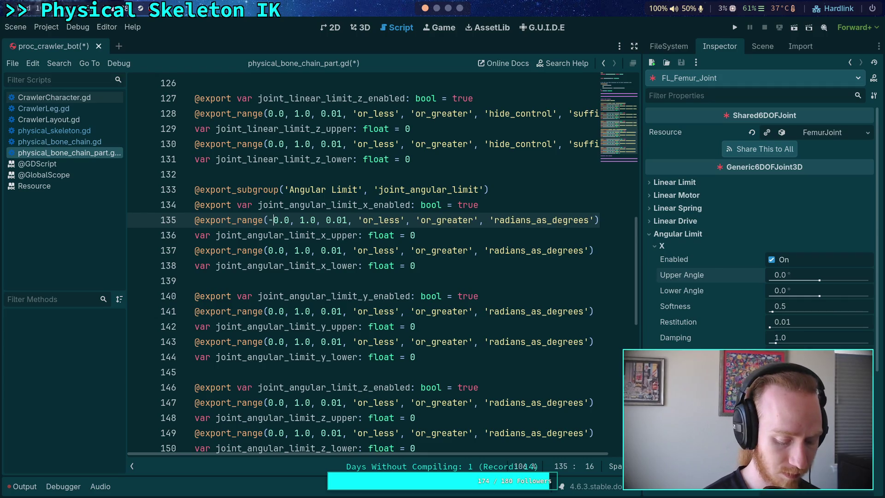
left_click(314, 219)
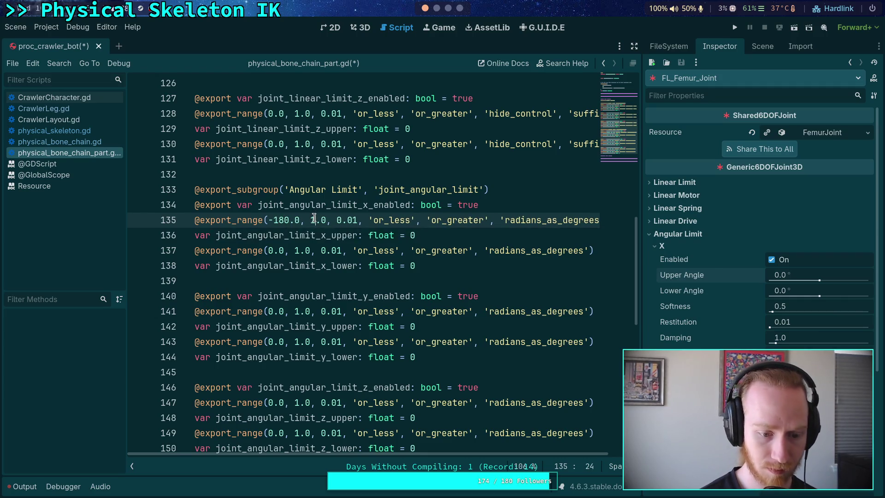
type("9")
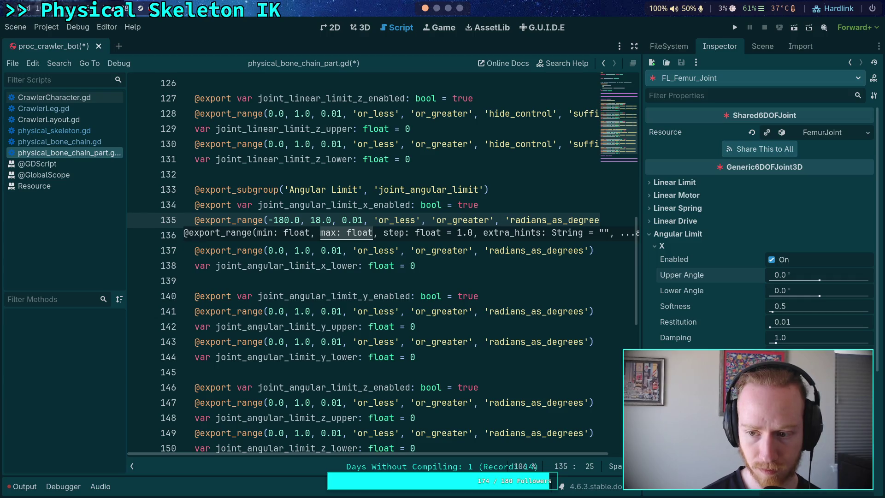
type("0")
left_click(336, 220)
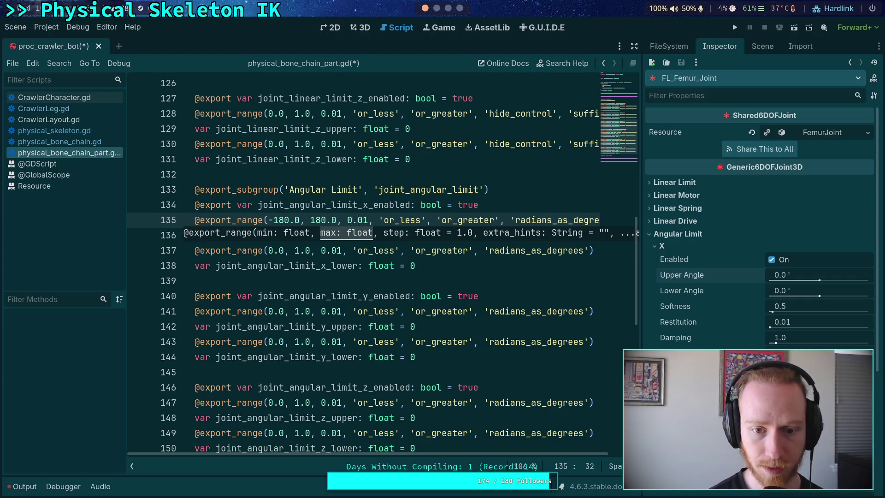
key("Delete")
Step: Set the Upper Angle to 180° and remove the or_less/or_greater hints from line 135
left_click(805, 275)
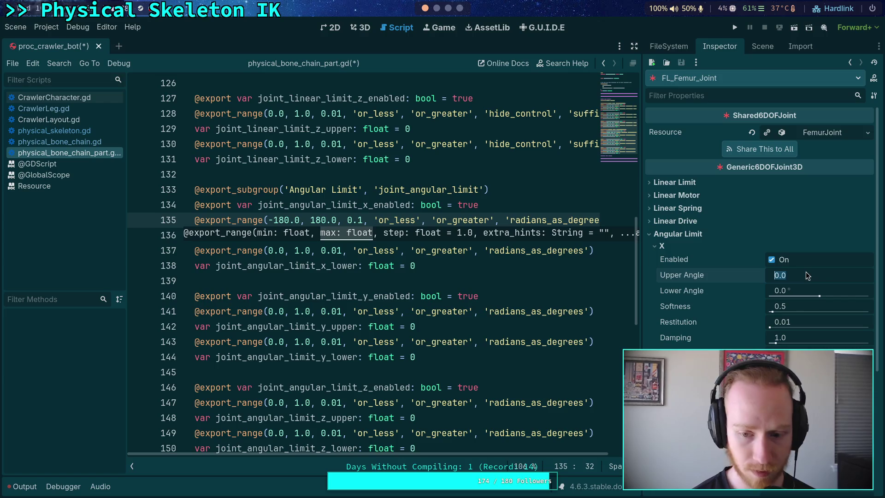
type("180")
key("Return")
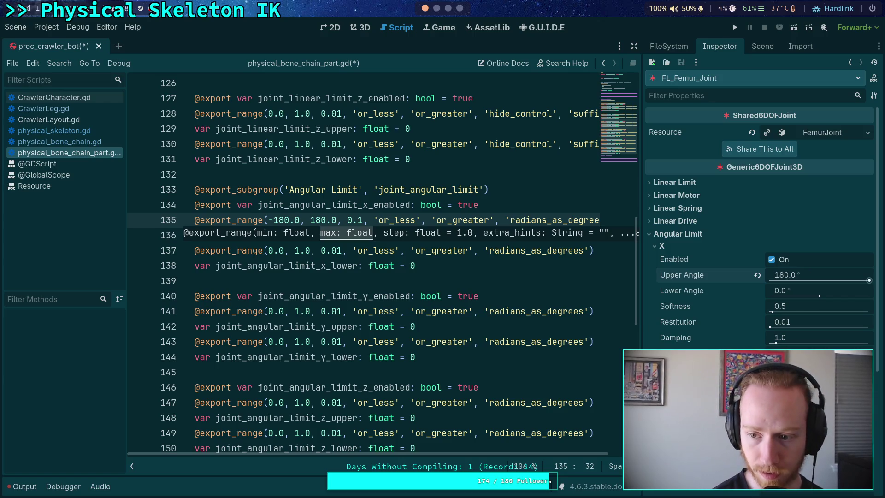
left_click_drag(374, 221, 505, 222)
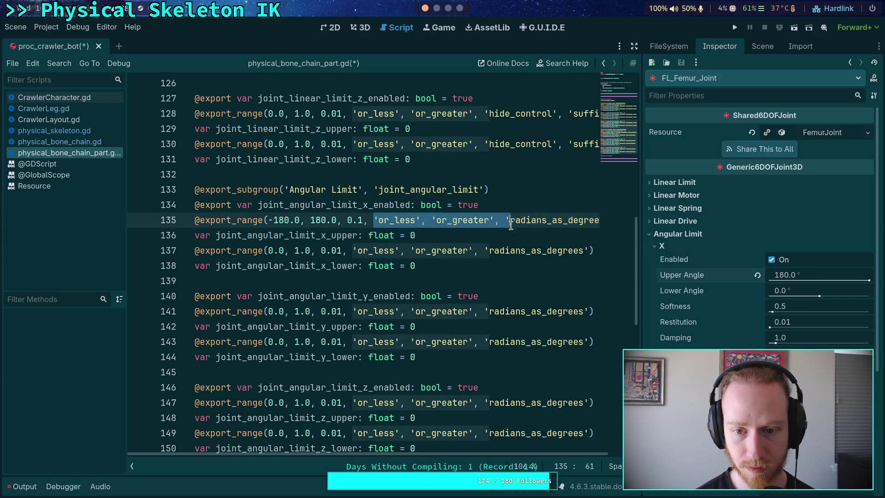
key("BackSpace")
Step: Select the finished degree range line on line 135 for reuse
left_click_drag(353, 251, 484, 251)
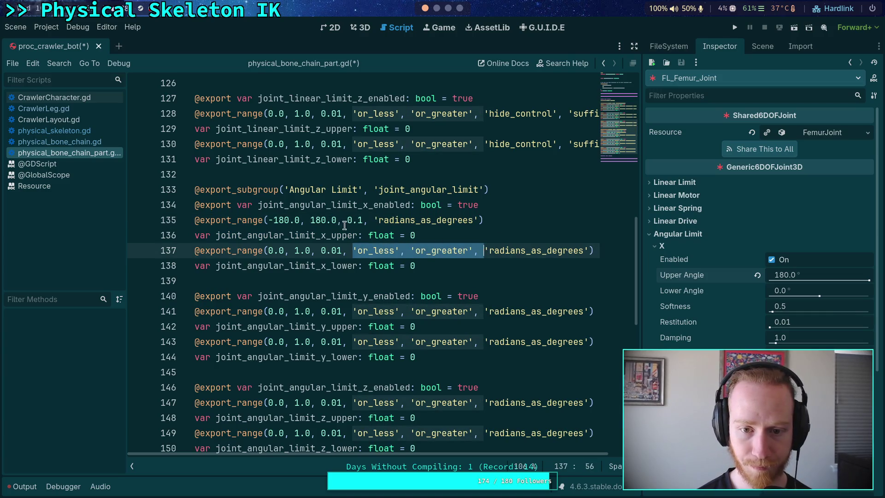
left_click(518, 218)
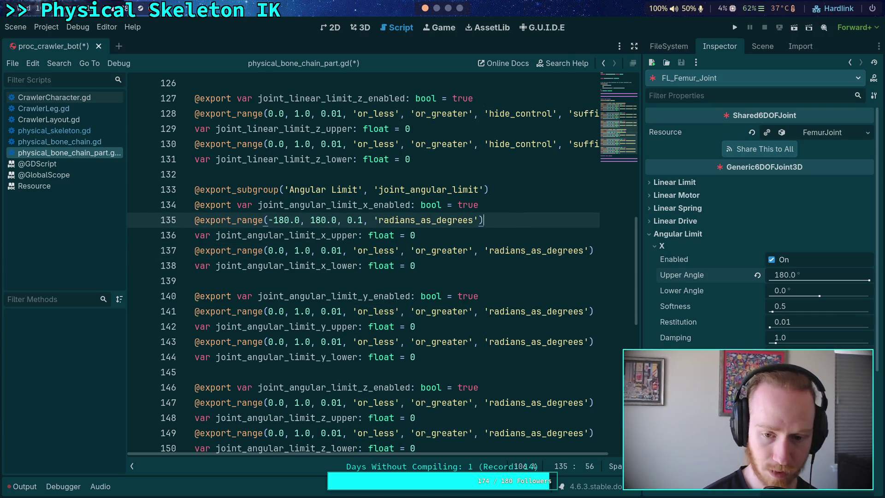
scroll(573, 229, "up", 2)
left_click_drag(584, 275, 152, 276)
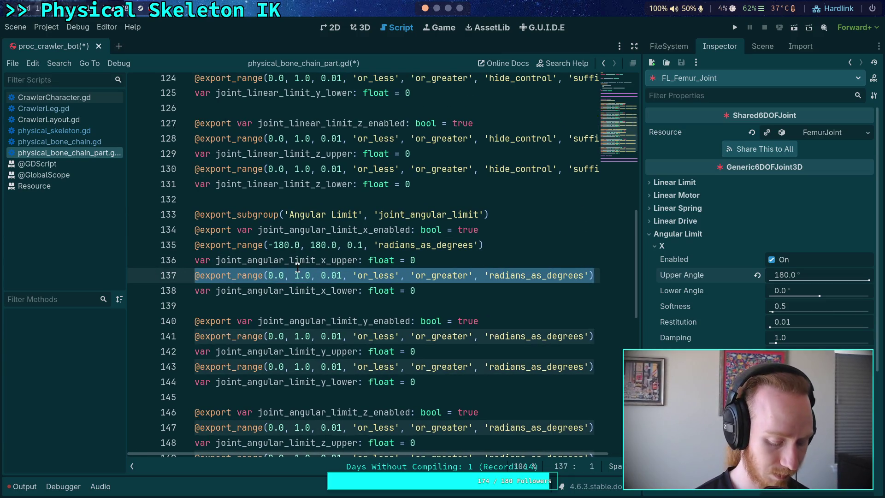
Step: Delete the old range lines for the X lower, Y upper/lower and Z upper/lower limits
left_click(285, 276)
key("ctrl+shift+k")
left_click(271, 323)
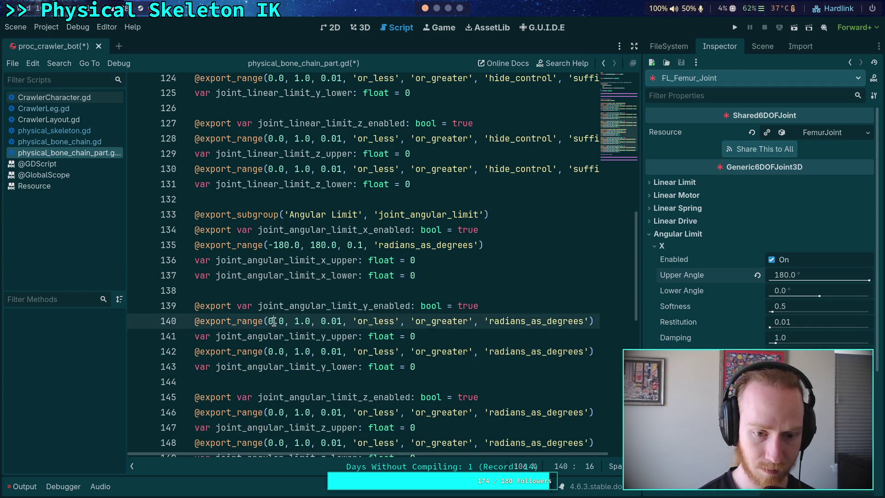
key("ctrl+shift+k")
left_click(258, 339)
key("ctrl+shift+k")
left_click(256, 382)
key("ctrl+shift+k")
left_click(252, 397)
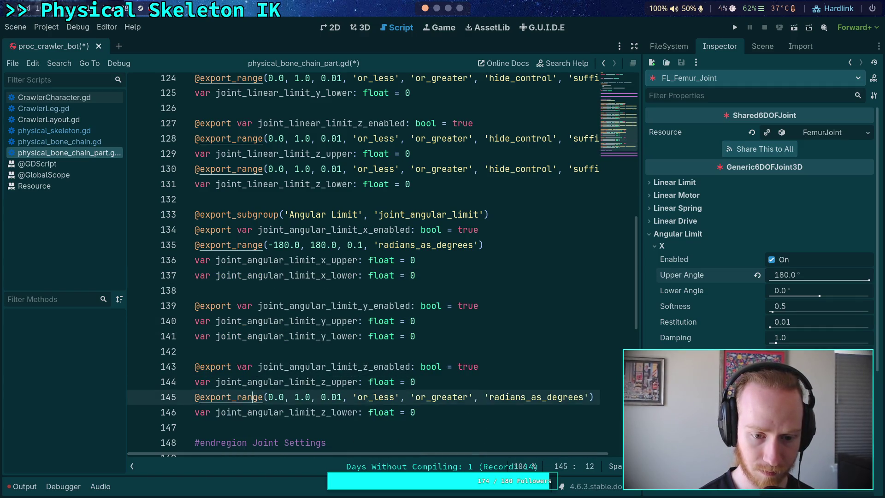
key("ctrl+shift+k")
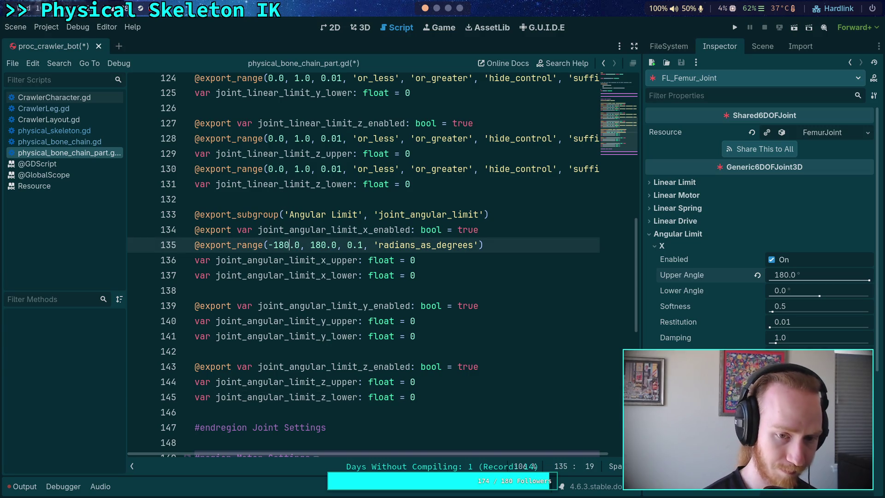
key("Down")
key("Down")
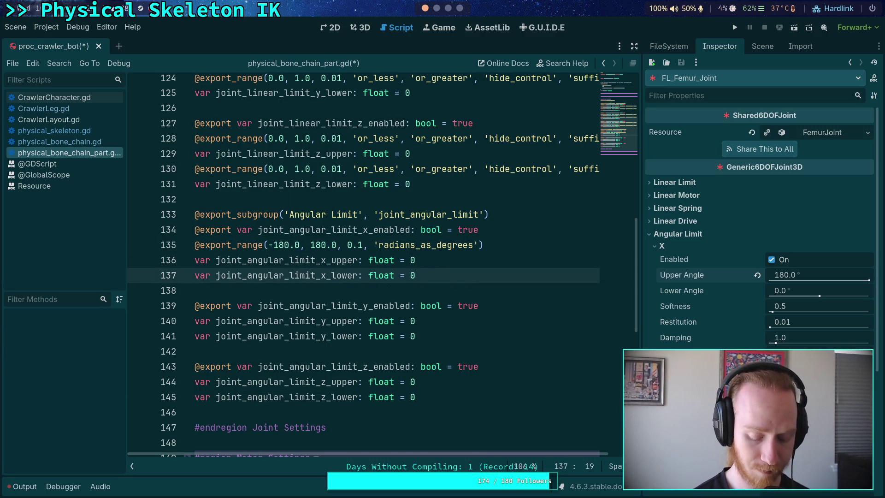
type("@export_range(-180.0, 180.0, 0.1, 'radians_as_degrees')")
key("Down")
key("Down")
key("Down")
type("@export_range(-180.0, 180.0, 0.1, 'radians_as_degrees')")
key("Down")
key("Down")
key("Down")
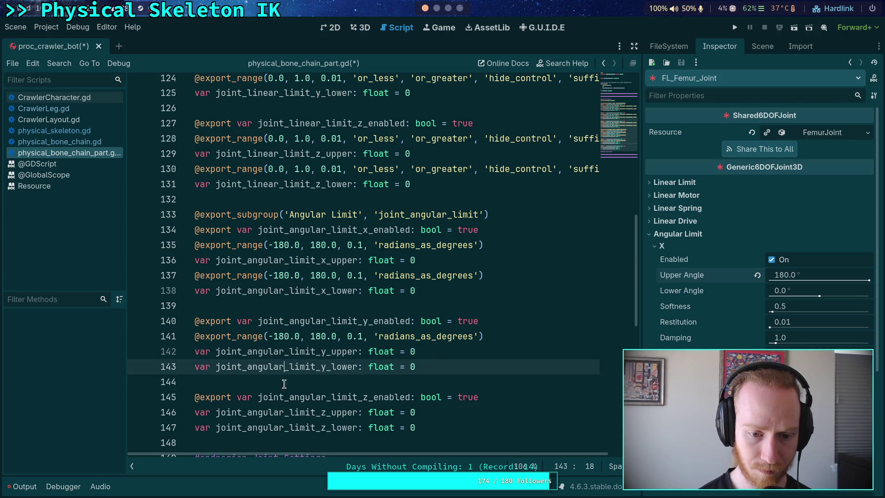
type("@export_range(-180.0, 180.0, 0.1, 'radians_as_degrees')")
key("Up")
key("Up")
type("@export_range(-180.0, 180.0, 0.1, 'radians_as_degrees')")
left_click(294, 367)
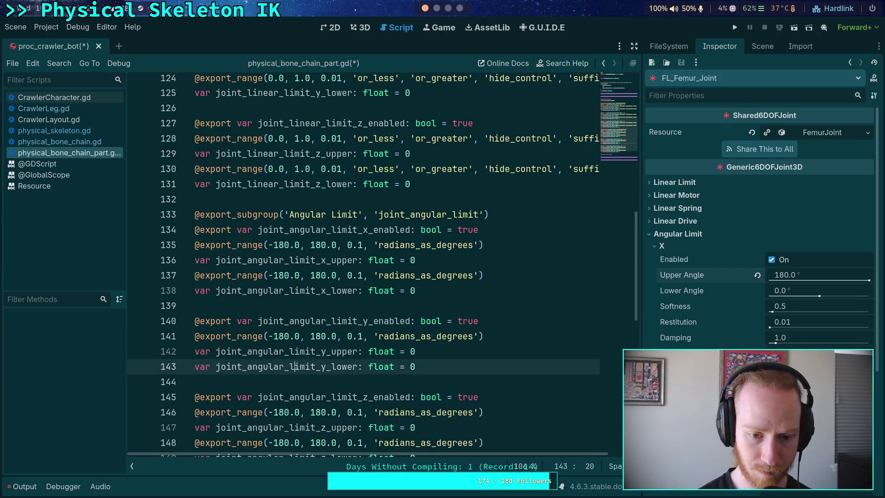
type("@export_range(-180.0, 180.0, 0.1, 'radians_as_degrees')")
left_click(358, 305)
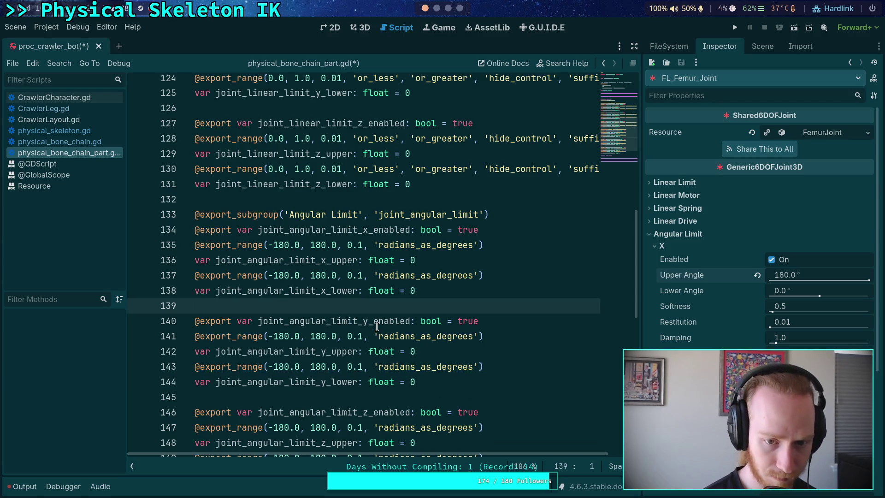
scroll(376, 326, "down", 2)
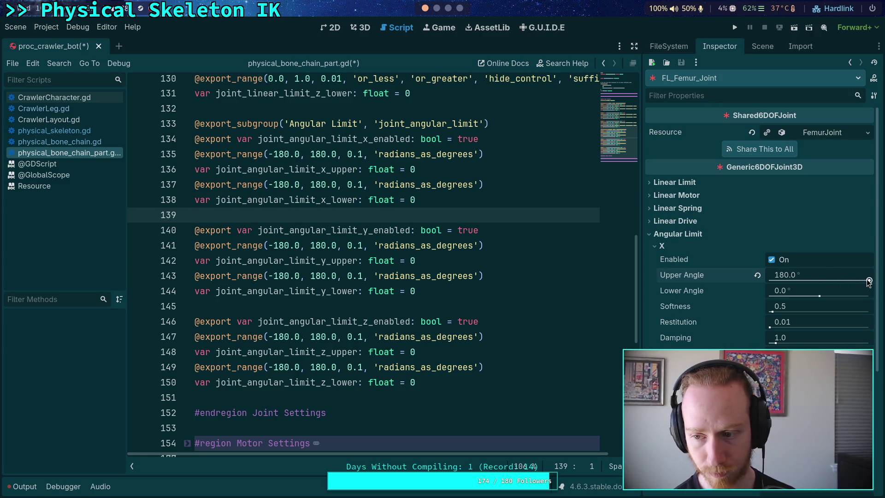
Step: Reset FL_Femur_Joint's X Upper Angle to 0.0° and save
left_click(757, 274)
left_click(395, 276)
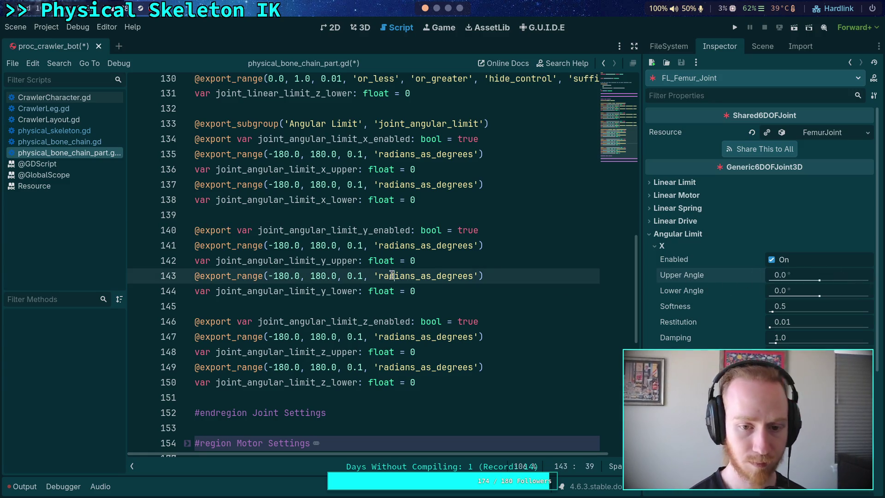
key("ctrl+s")
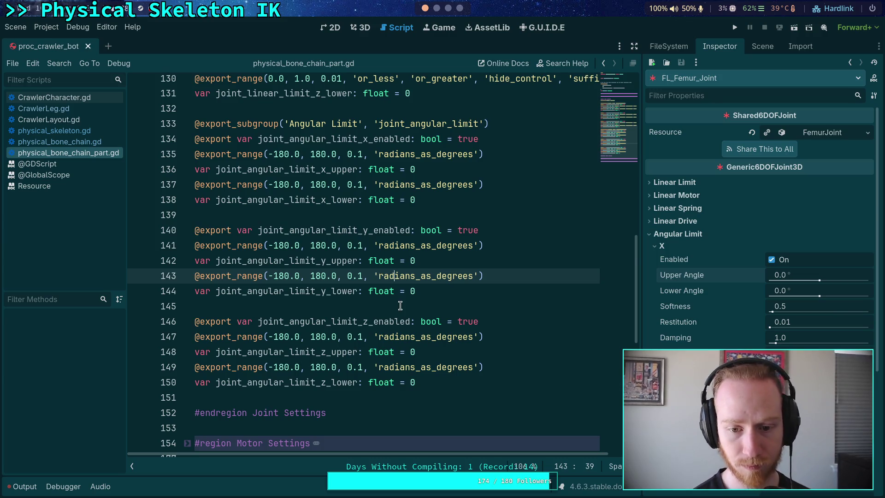
Step: Remove the blank line before the region end and fold the Joint Settings region
scroll(401, 306, "down", 2)
scroll(401, 306, "up", 1)
left_click(260, 352)
key("BackSpace")
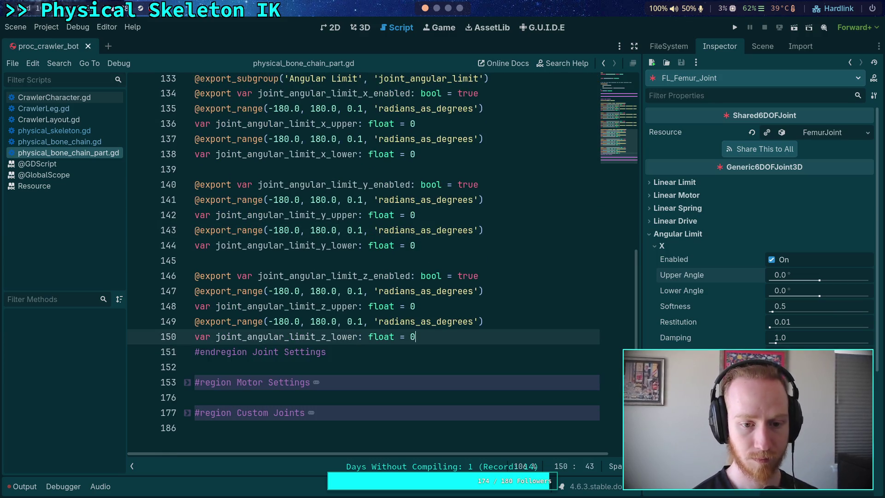
scroll(185, 249, "up", 10)
left_click(186, 246)
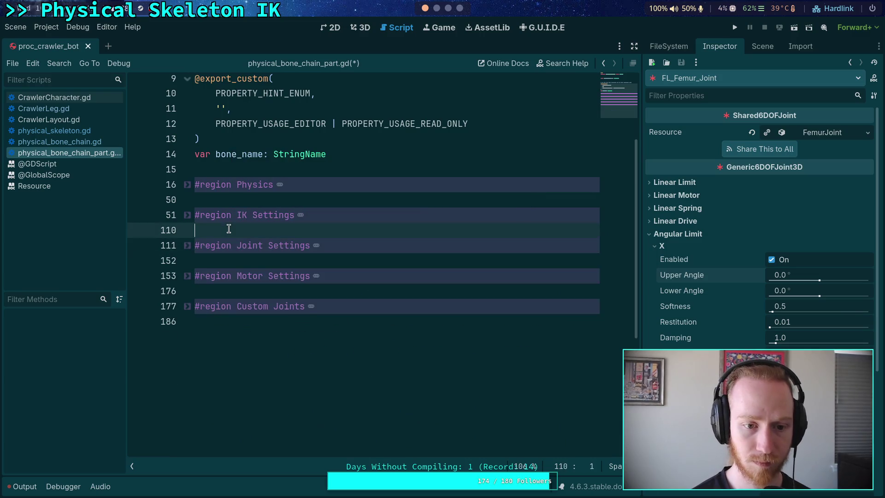
Step: Save the script and close the proc_crawler_bot scene
key("ctrl+s")
left_click(762, 46)
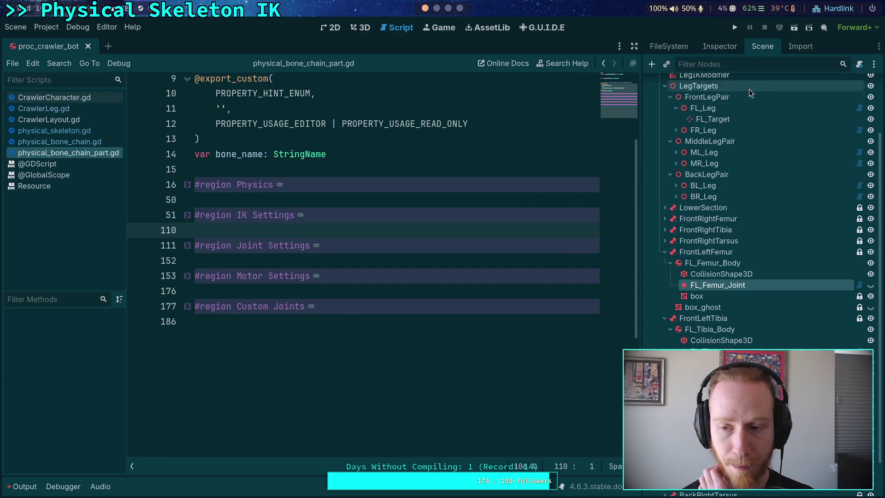
left_click(87, 47)
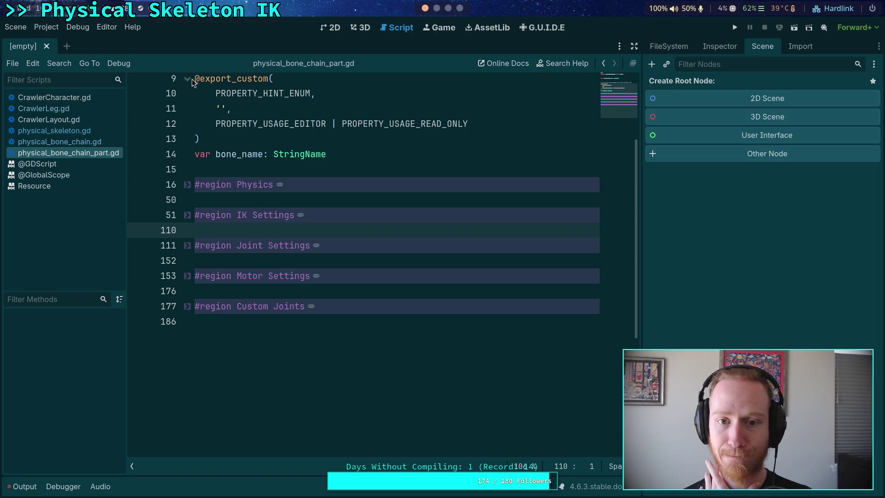
Step: Open front_left_leg_chain.tres and expand TarsusPart's Joint Settings and Linear Limit
left_click(666, 46)
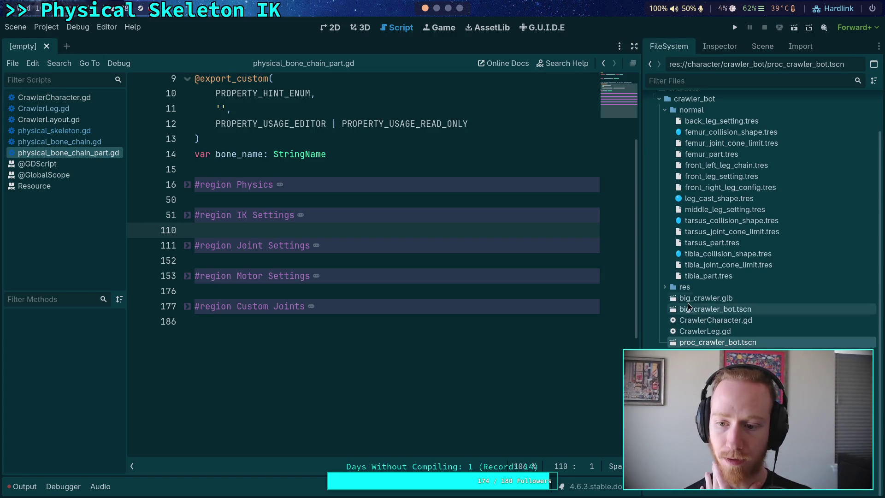
left_click(733, 165)
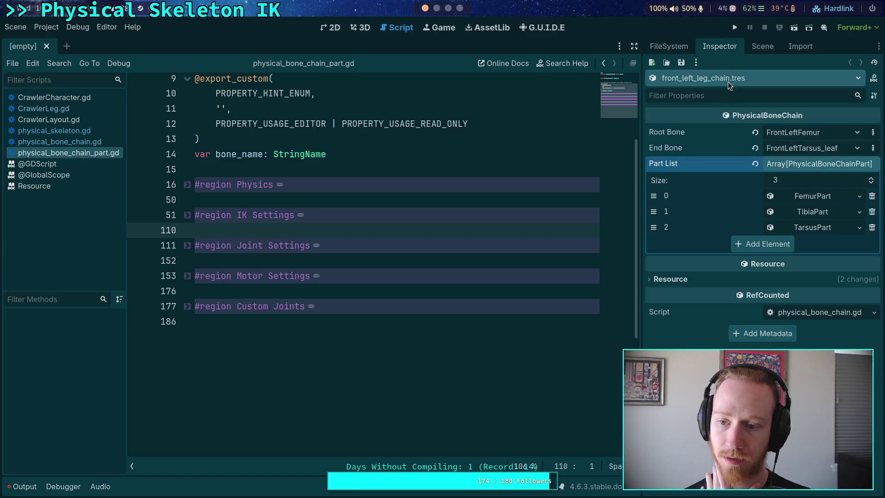
left_click(811, 228)
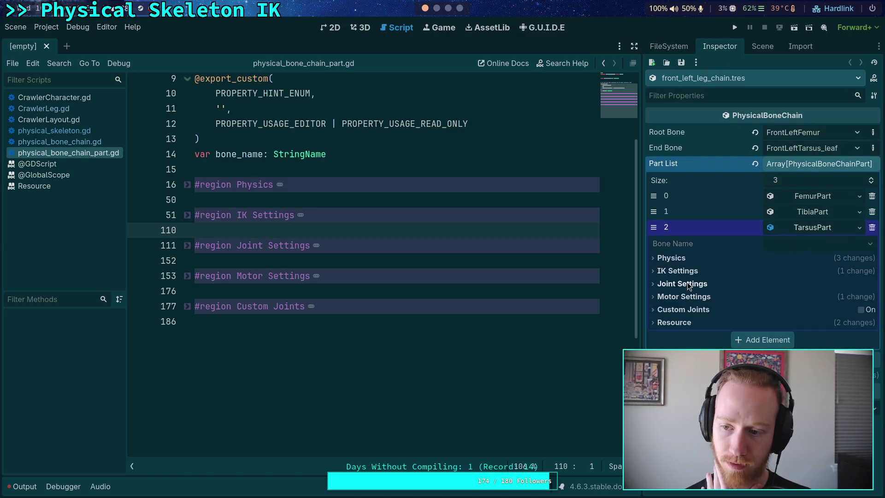
left_click(686, 284)
left_click(695, 296)
scroll(715, 316, "down", 3)
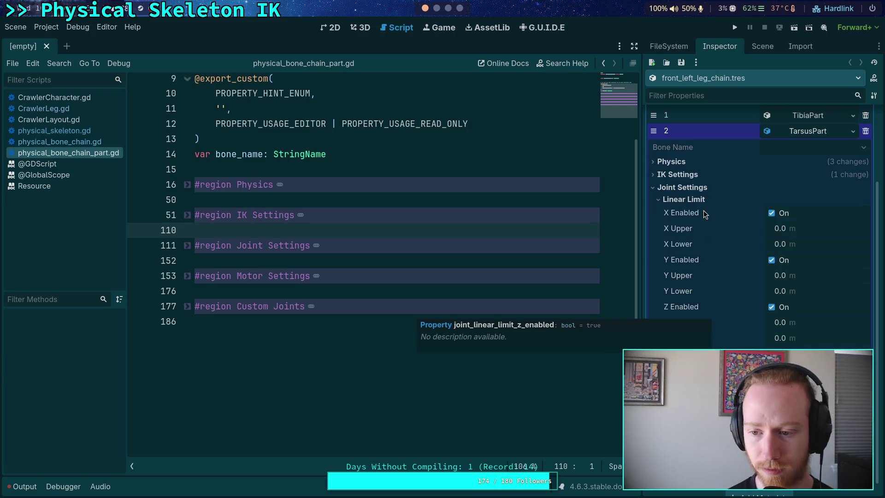
Step: Review TarsusPart's Angular Limit with the X upper angle left unchanged, then unfold the Joint Settings region
left_click(682, 199)
left_click(694, 311)
scroll(720, 297, "down", 1)
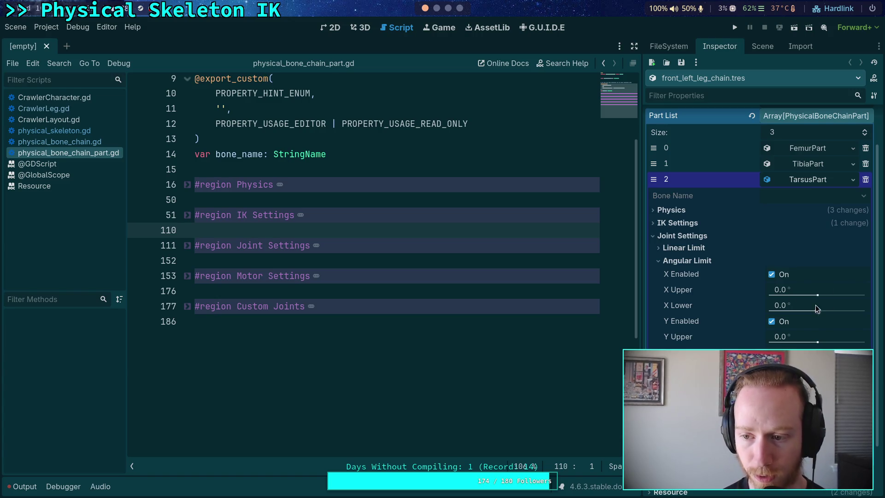
left_click_drag(817, 295, 781, 295)
key("ctrl+z")
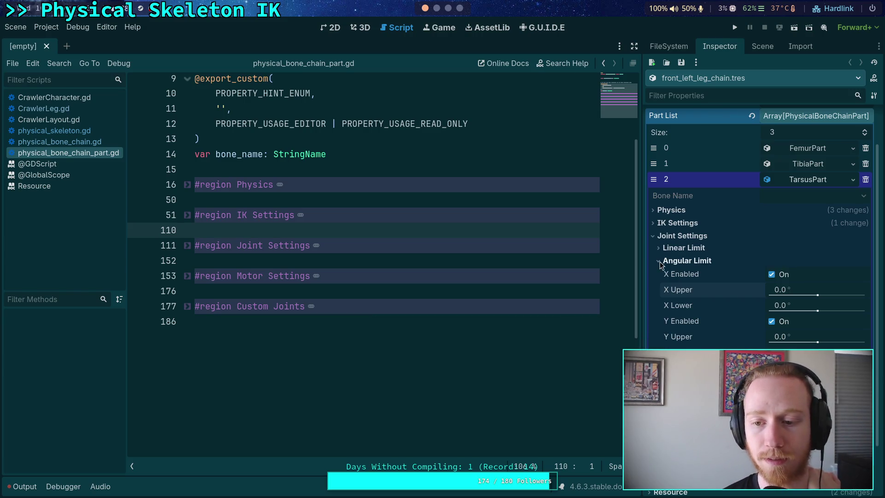
left_click(686, 260)
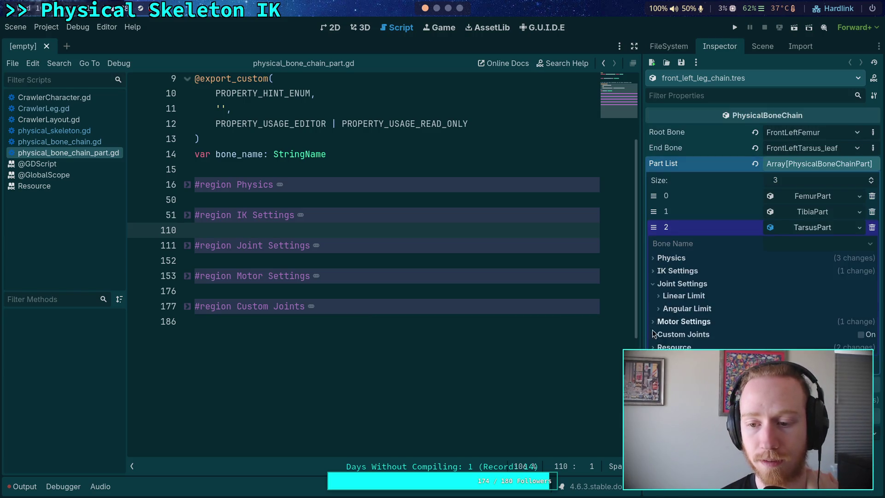
left_click(322, 260)
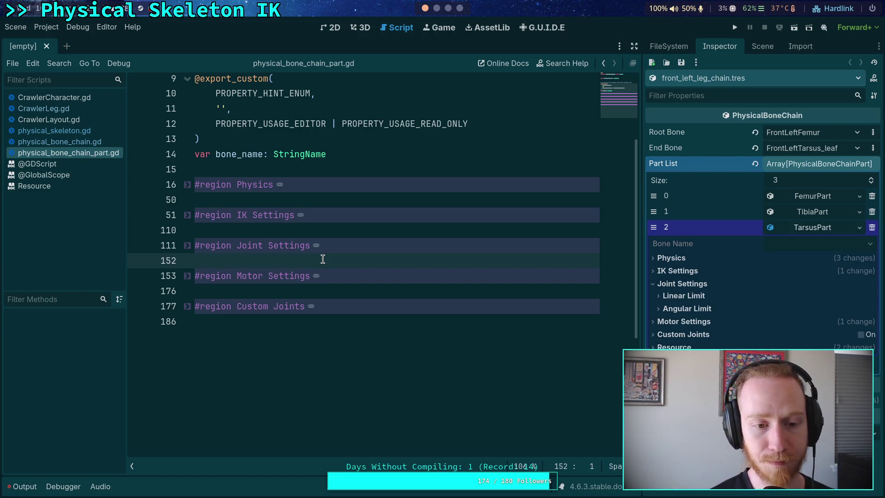
left_click(187, 245)
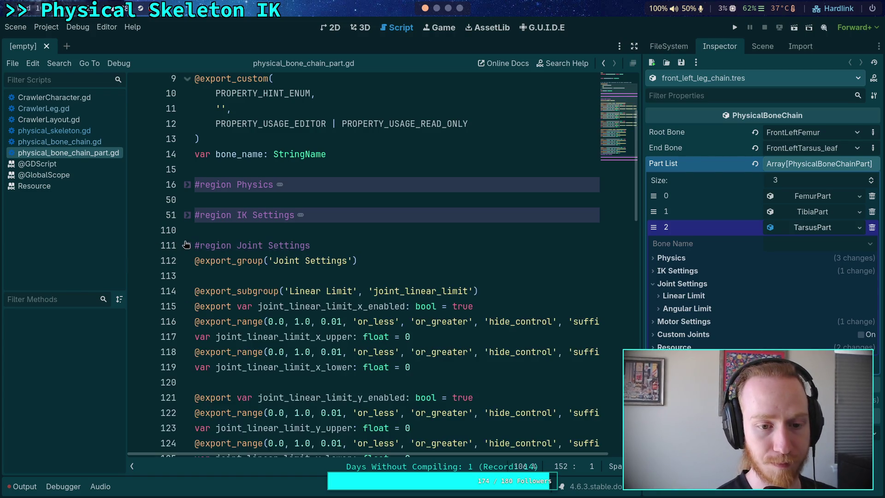
left_click(381, 269)
key("Return")
key("Return")
key("Up")
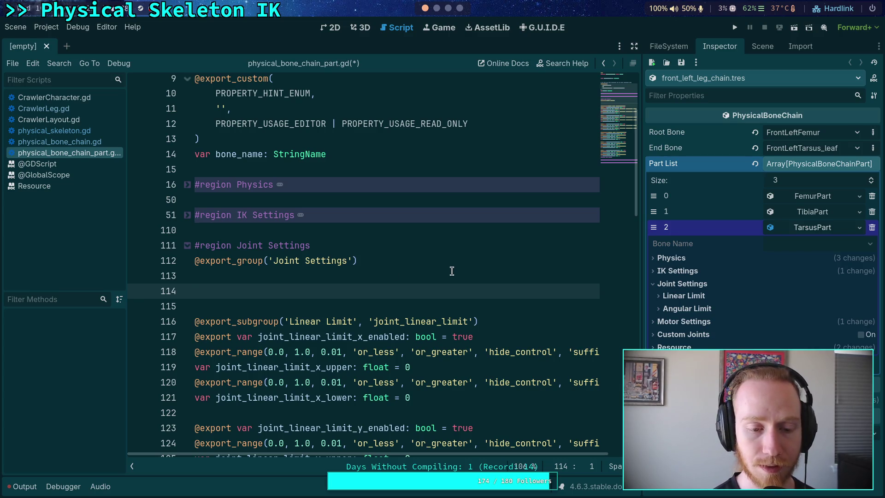
left_click(678, 275)
left_click(687, 327)
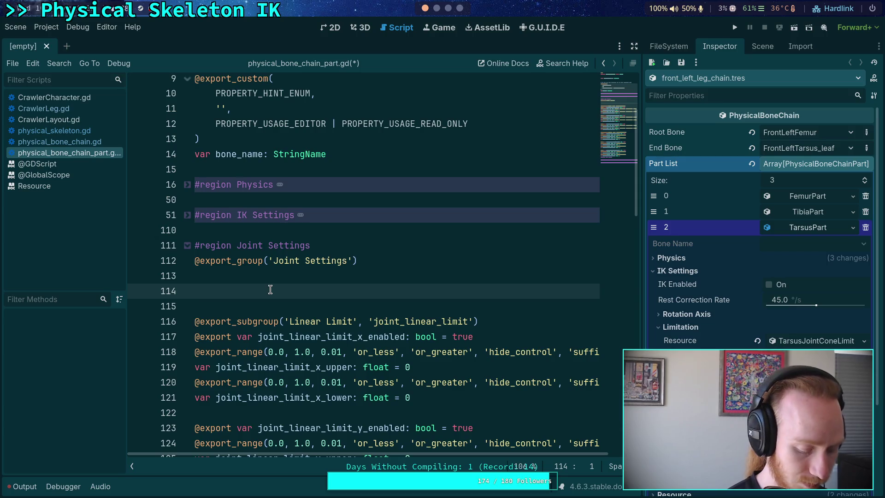
type("@export var ")
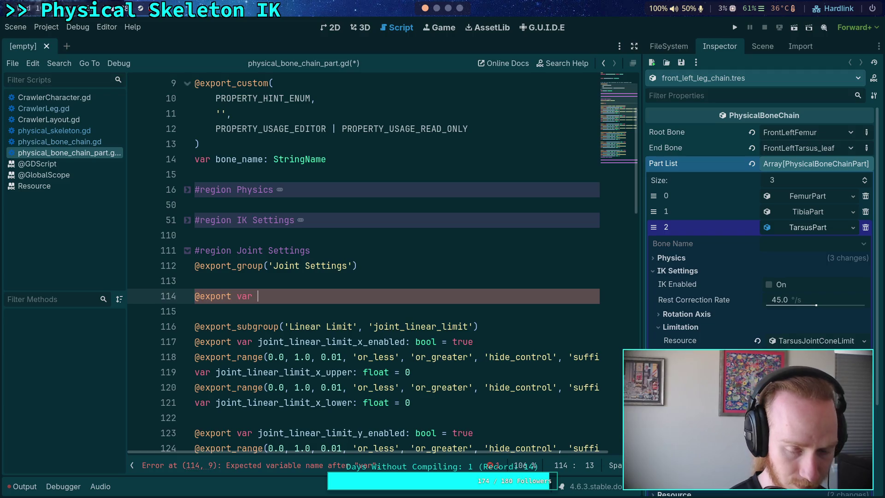
type("copy_ik_limita")
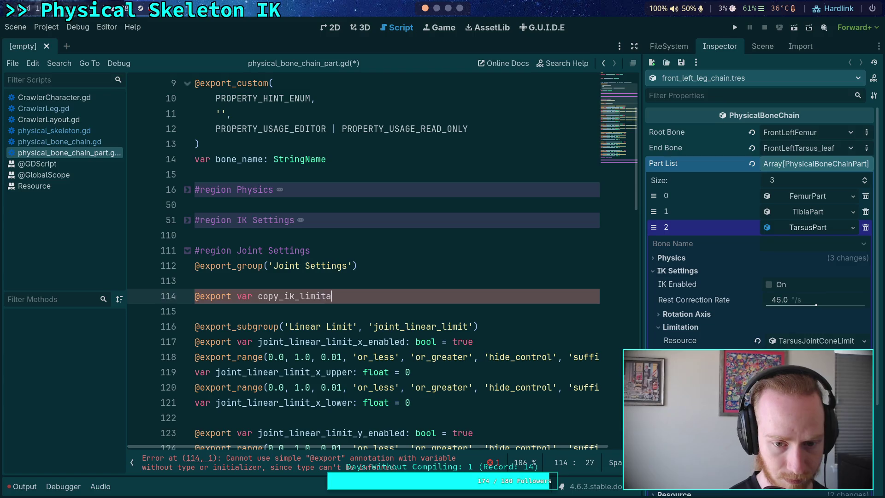
type("tion")
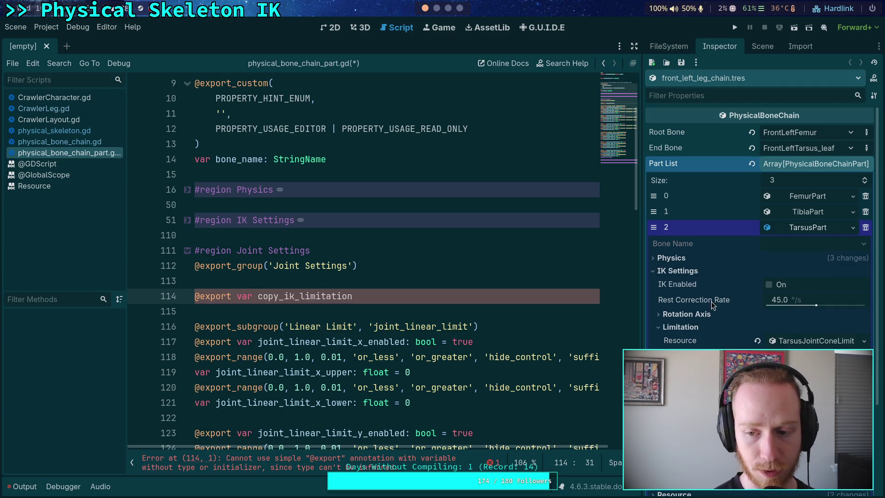
Step: Set TarsusPart's rotation axis to X and review TibiaPart's IK settings
left_click(688, 314)
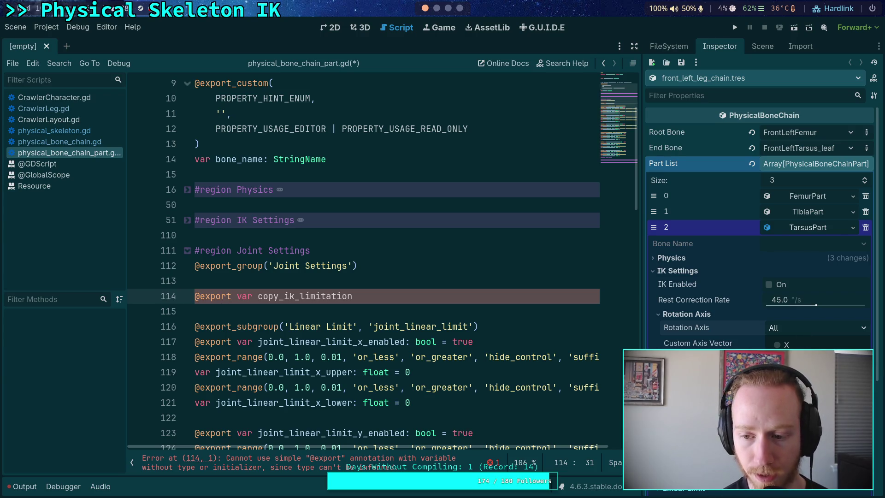
left_click(818, 328)
left_click(783, 354)
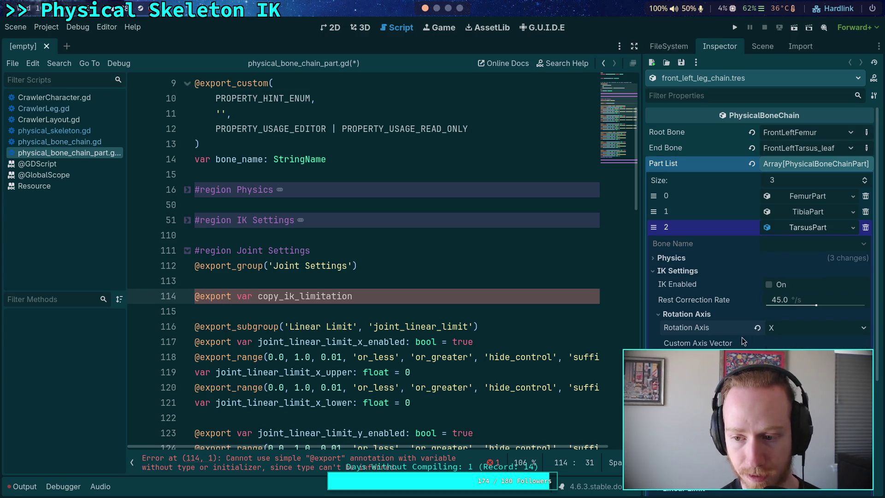
left_click(800, 213)
left_click(706, 258)
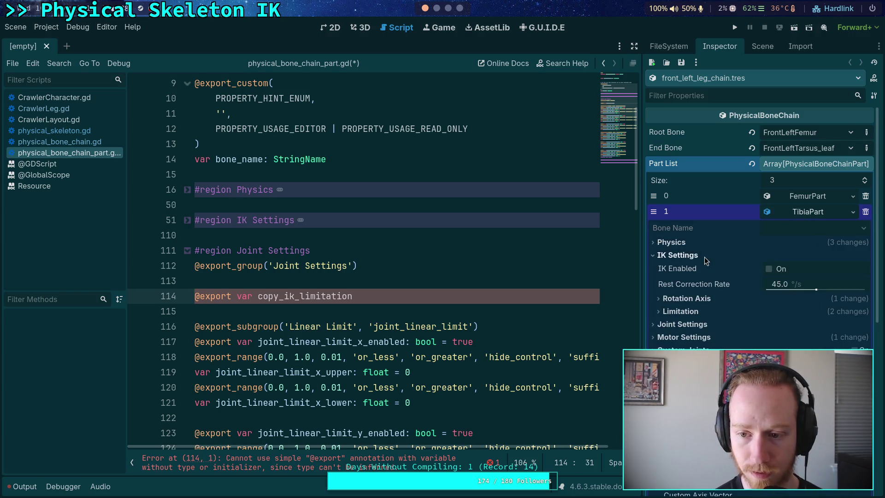
left_click(688, 312)
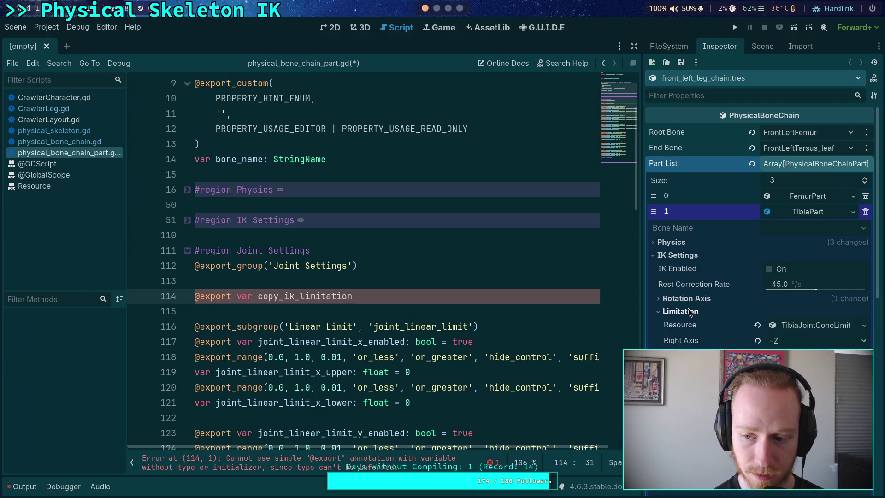
left_click(688, 311)
left_click(687, 298)
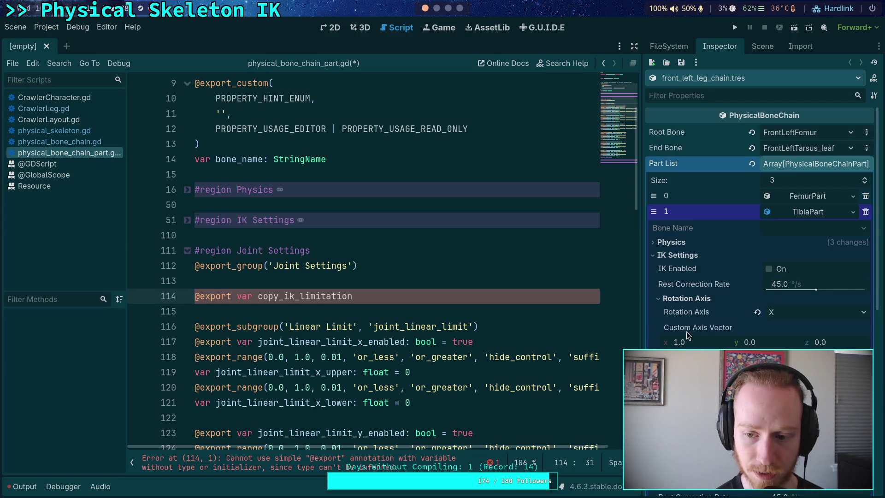
scroll(686, 335, "down", 5)
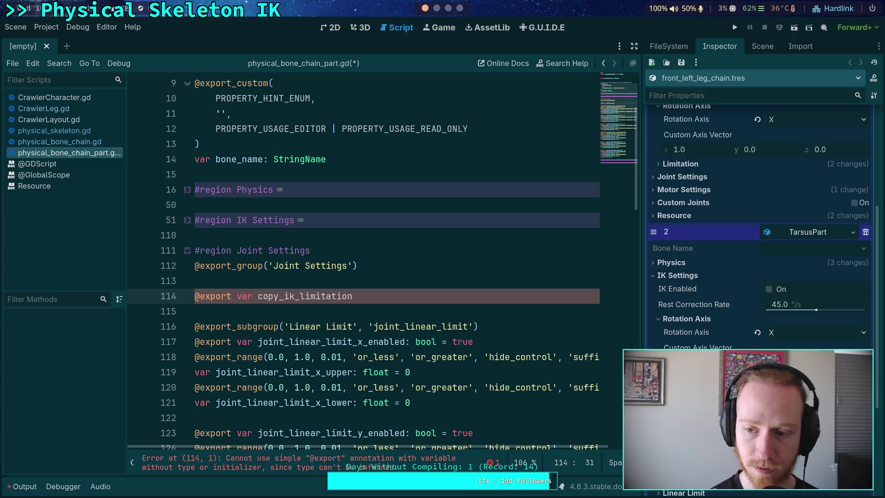
Step: Finish the declaration as 'copy_ik_limitation_angle: bool = true'
left_click(852, 232)
key("Escape")
scroll(811, 258, "down", 1)
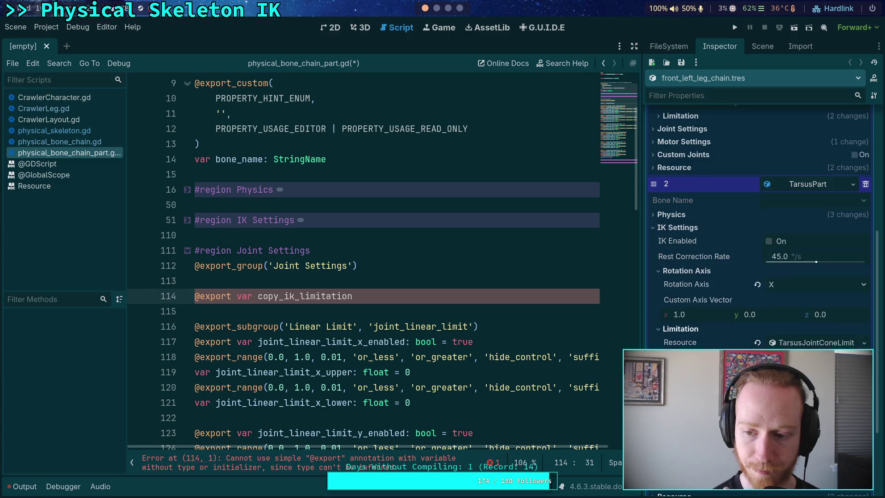
scroll(761, 230, "up", 1)
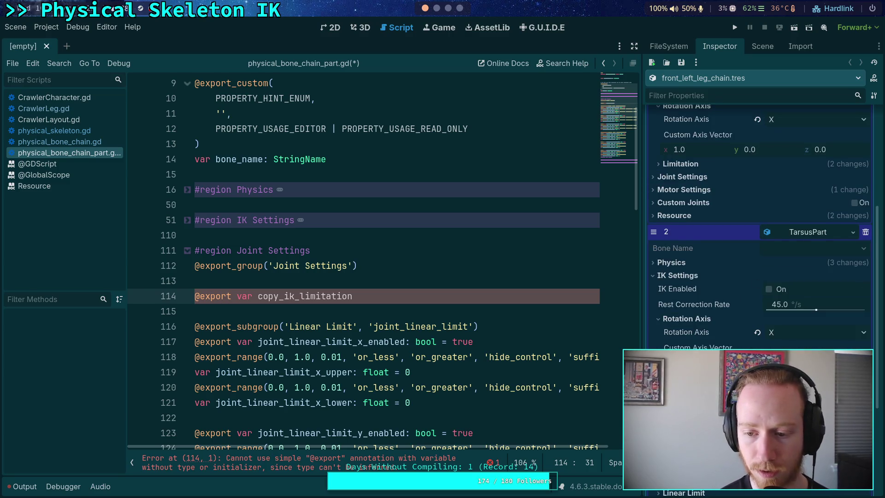
scroll(760, 230, "down", 1)
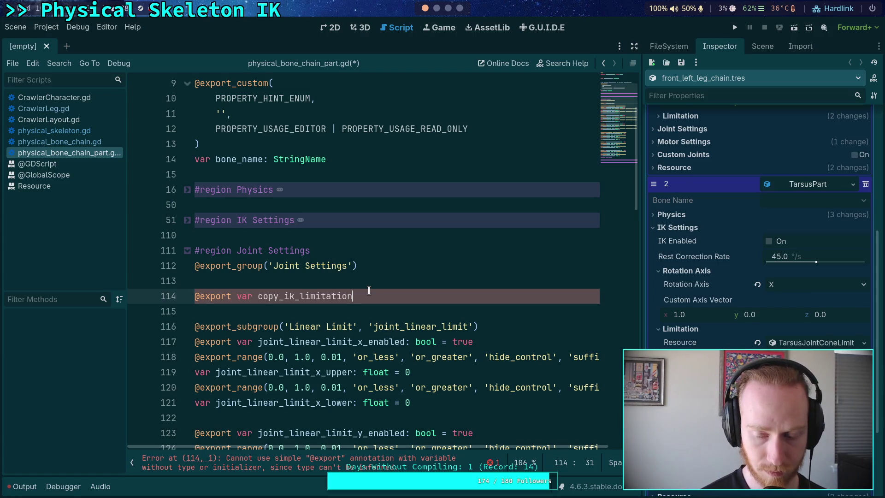
type("_angle: bool = false")
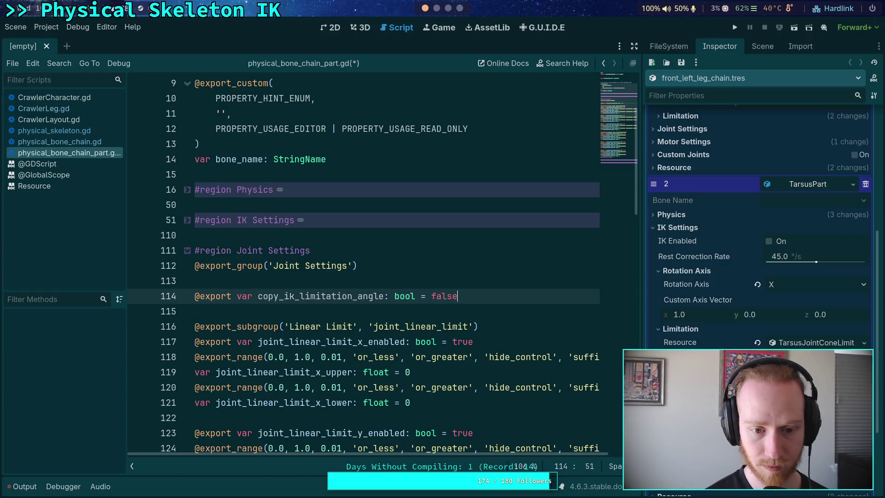
type("true")
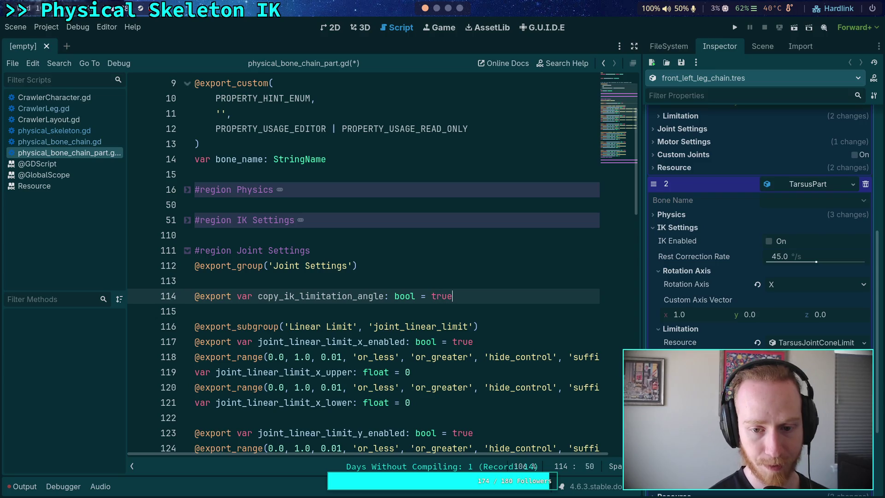
Step: Try changing ik_enabled's default to true in the IK Settings region
left_click(187, 220)
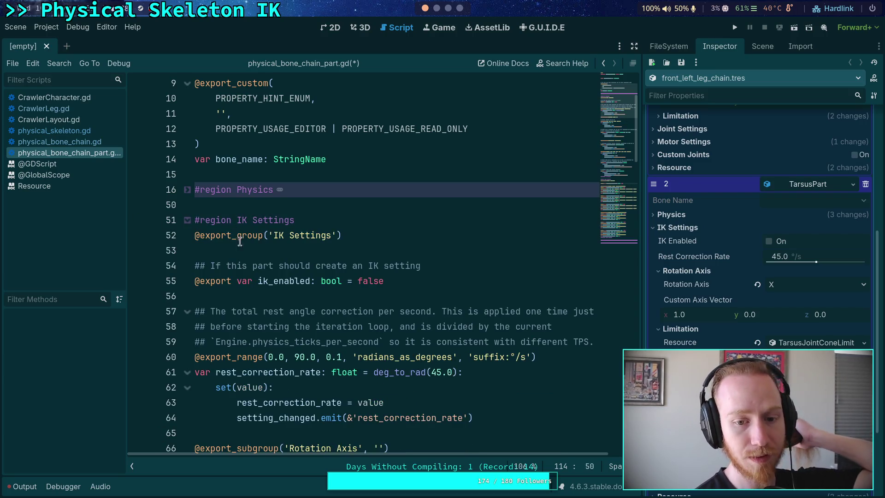
left_click(385, 282)
double_click(385, 282)
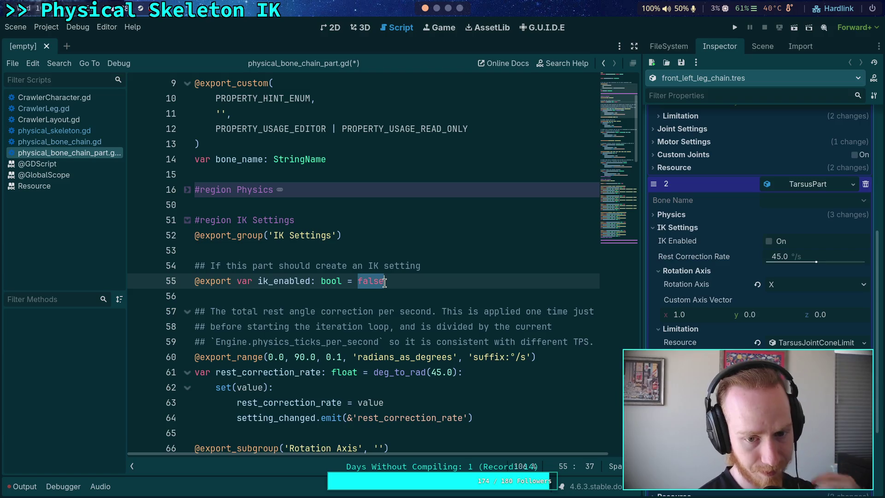
type("tru")
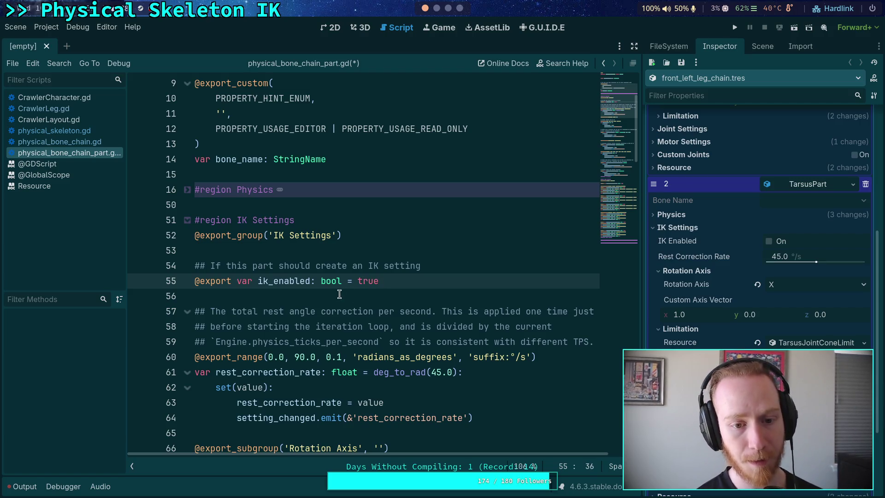
left_click(338, 294)
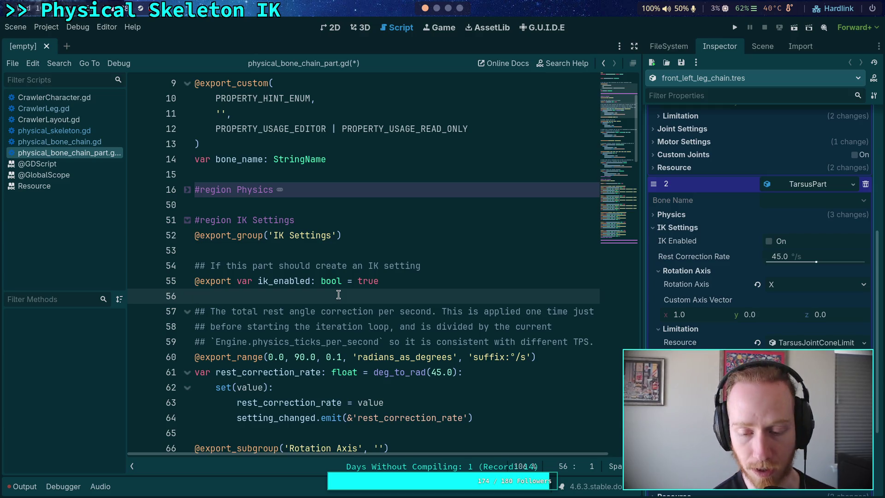
left_click(186, 220)
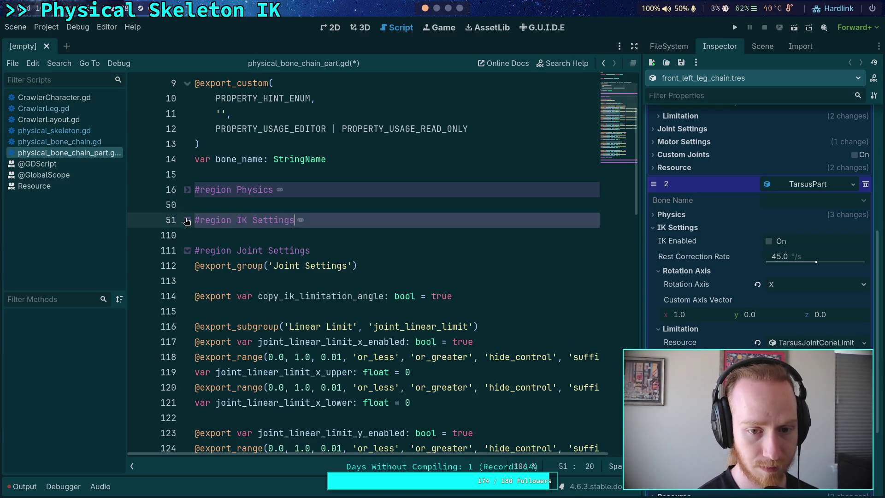
Step: Save, then change copy_ik_limitation_angle's default to false
left_click(339, 293)
key("ctrl+s")
key("Up")
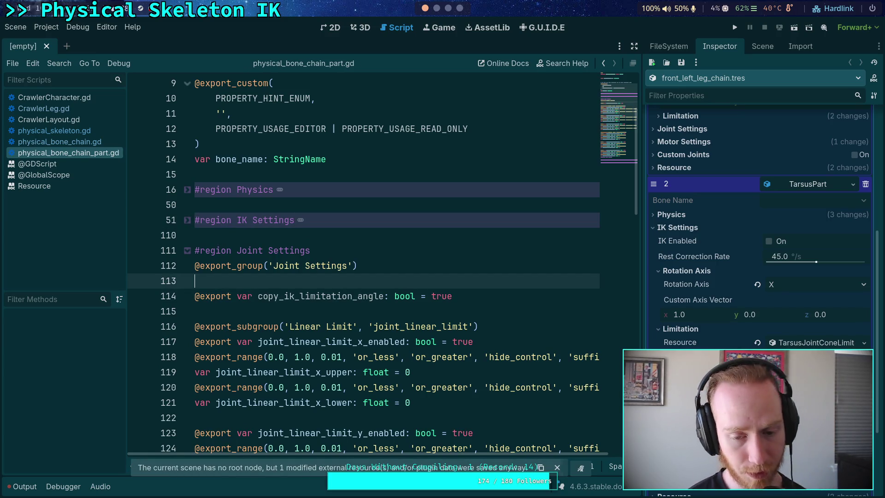
double_click(444, 290)
type("false")
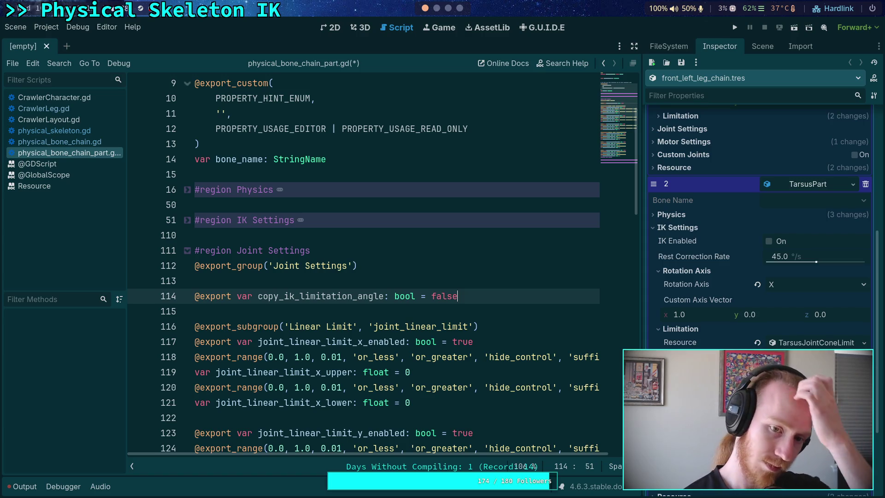
Step: Revert ik_enabled to false, save the script and fold the IK Settings region
left_click(187, 220)
double_click(360, 280)
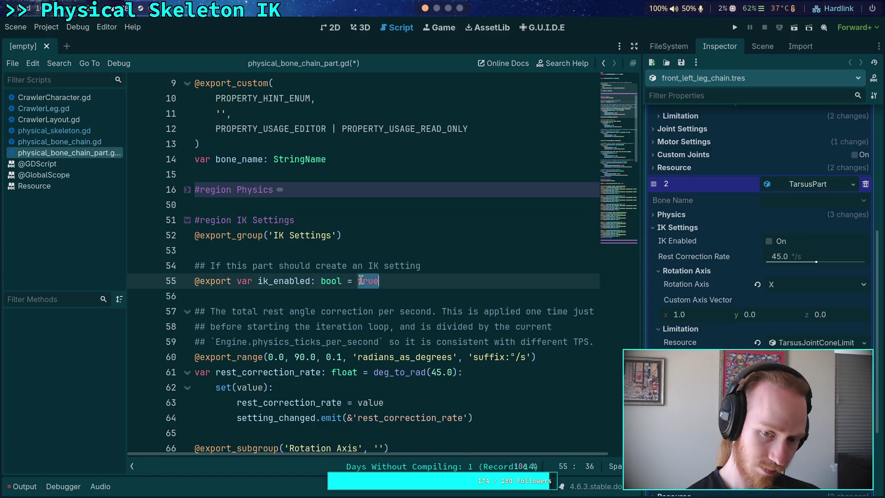
type("false")
key("Escape")
key("ctrl+s")
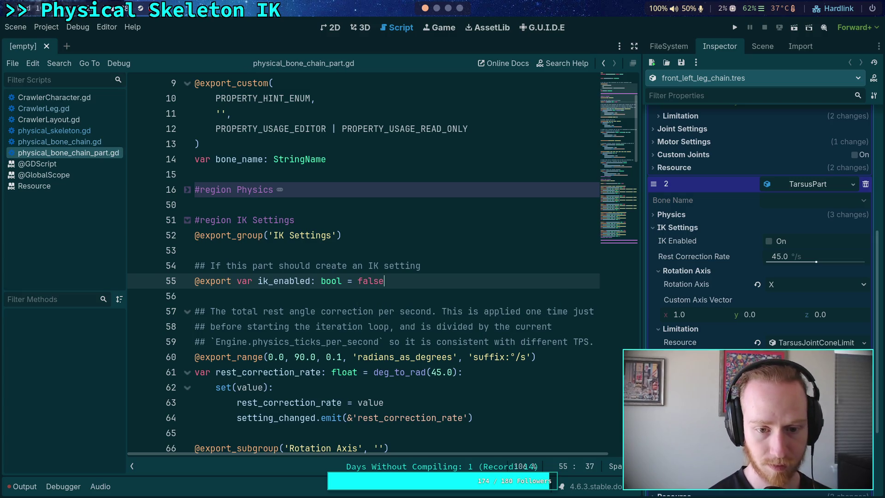
left_click(187, 220)
Step: Start a ## doc comment line above copy_ik_limitation_angle
left_click(318, 285)
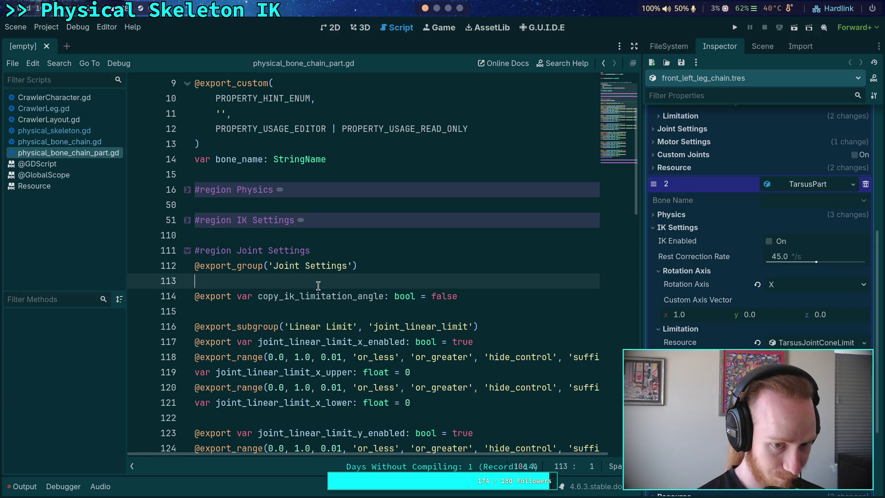
key("Return")
type("##")
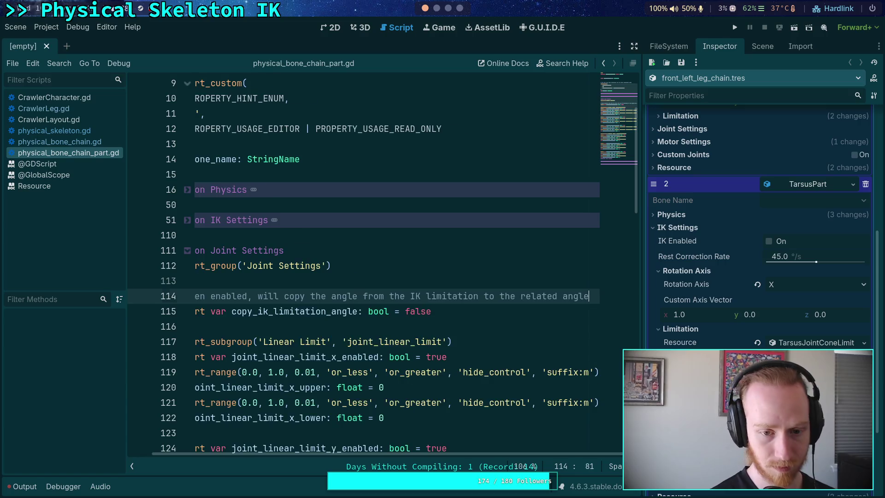
Step: Continue the doc comment: it will ONLY copy the angles, so other settings will be retained
key("Return")
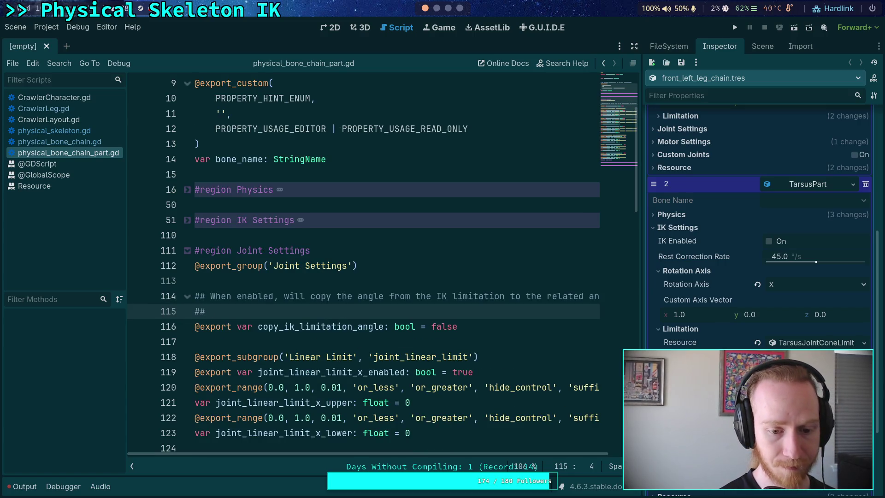
type("limit o")
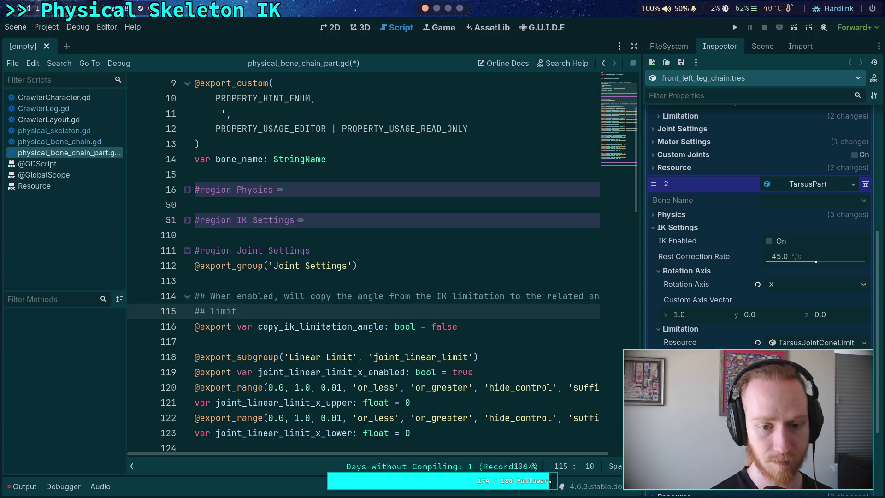
type("n the joint. T")
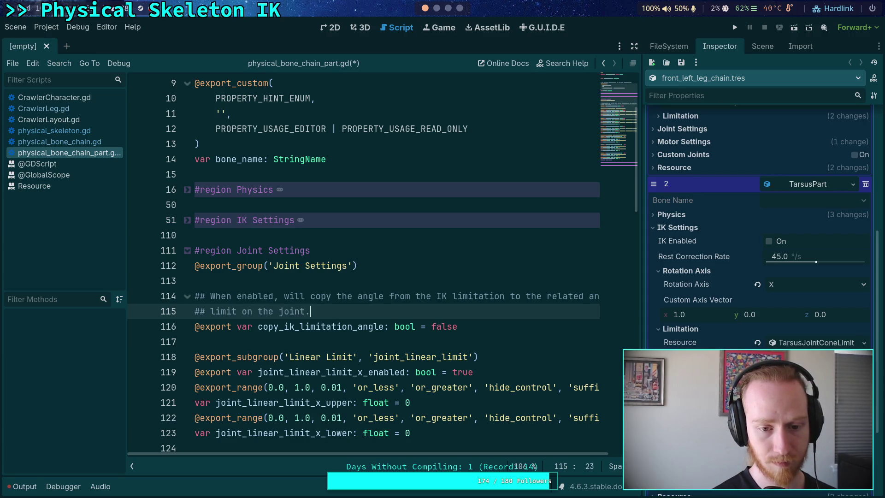
type("his will not en")
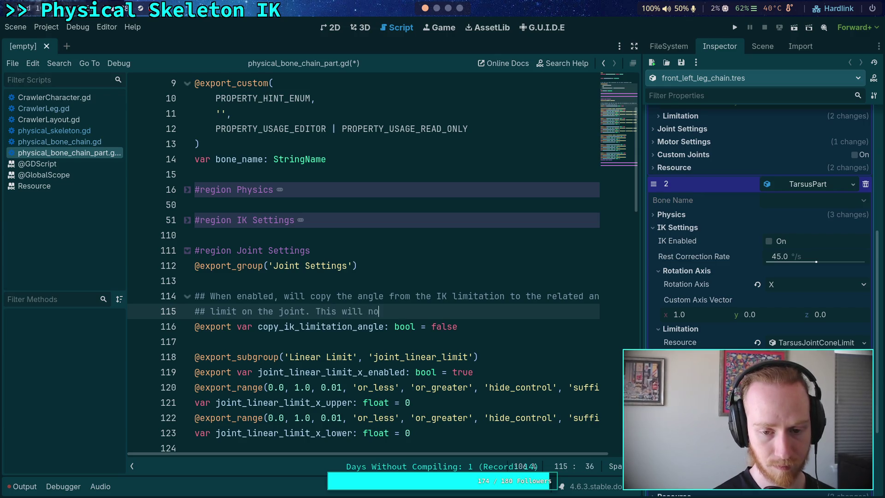
type("able the")
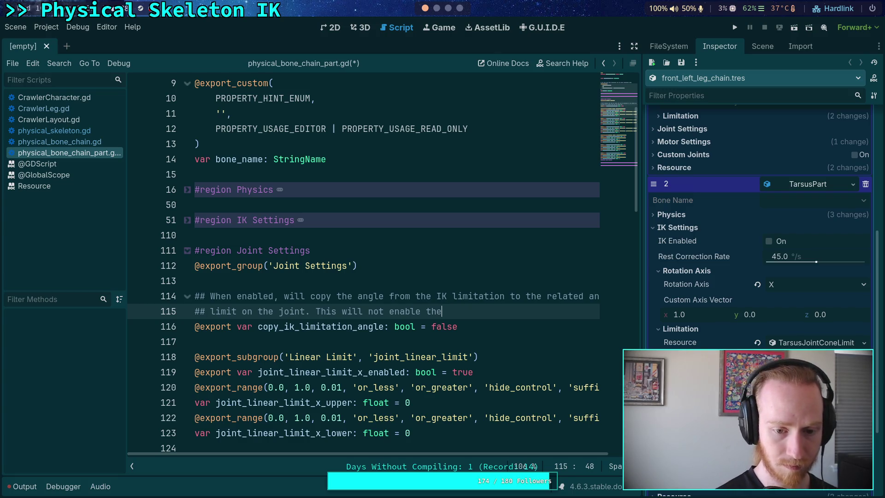
type(" limit")
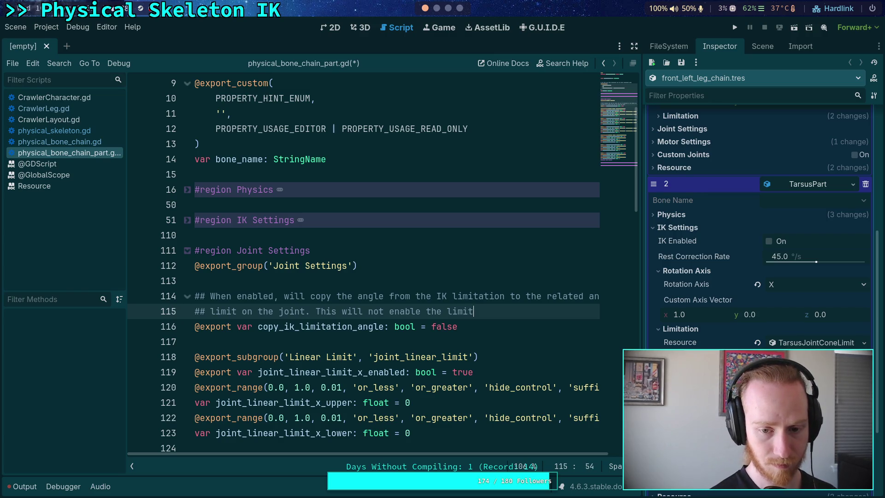
type(" itself, n")
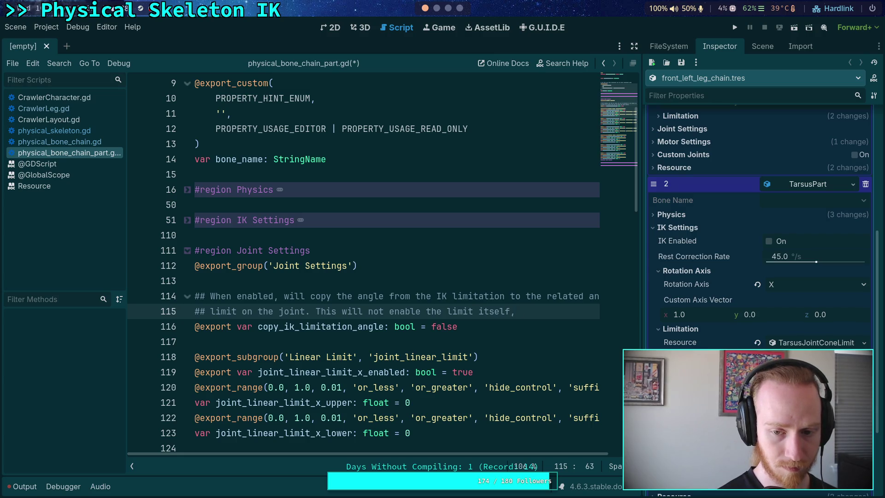
type("or disable")
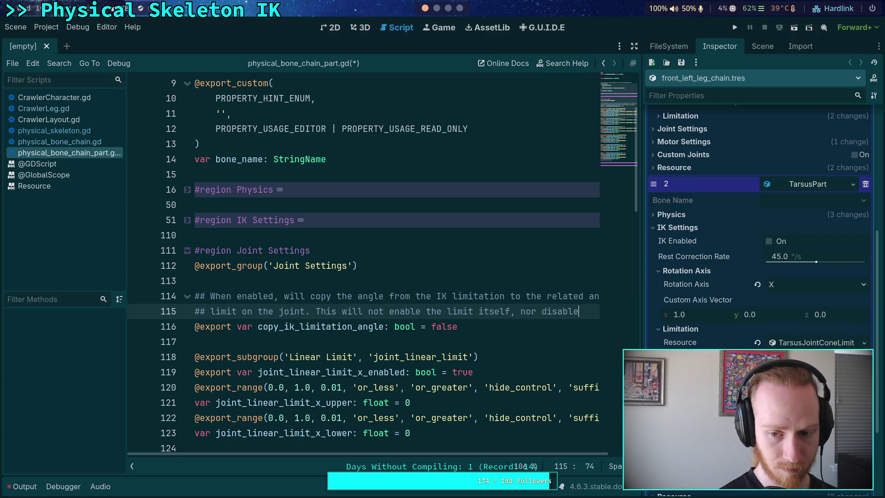
key("BackSpace")
key("BackSpace")
key("BackSpace")
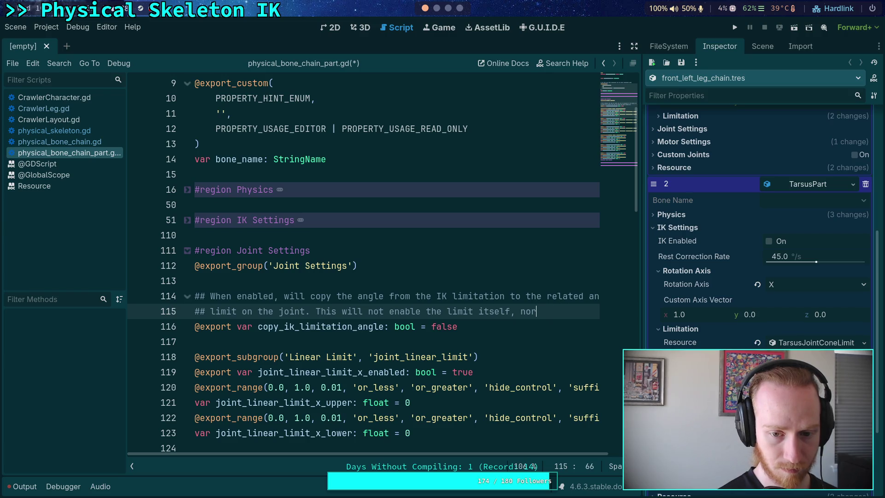
key("BackSpace")
key("BackSpace")
key("BackSpace")
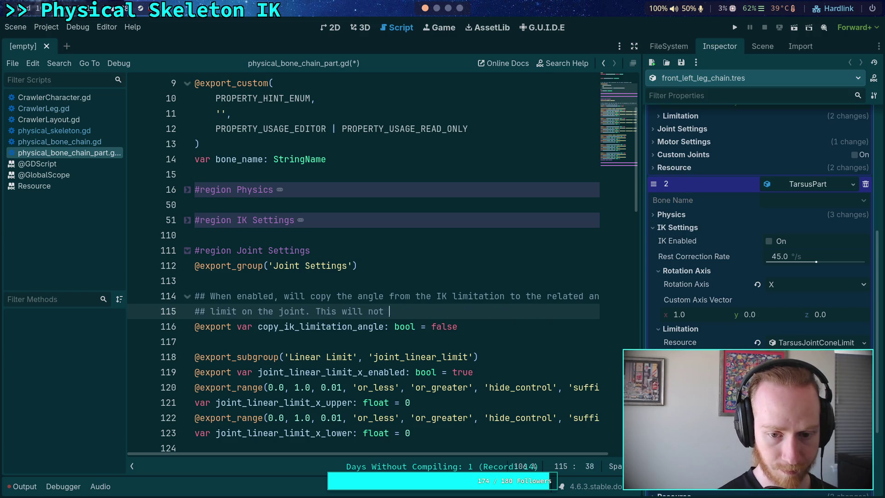
type("OTL")
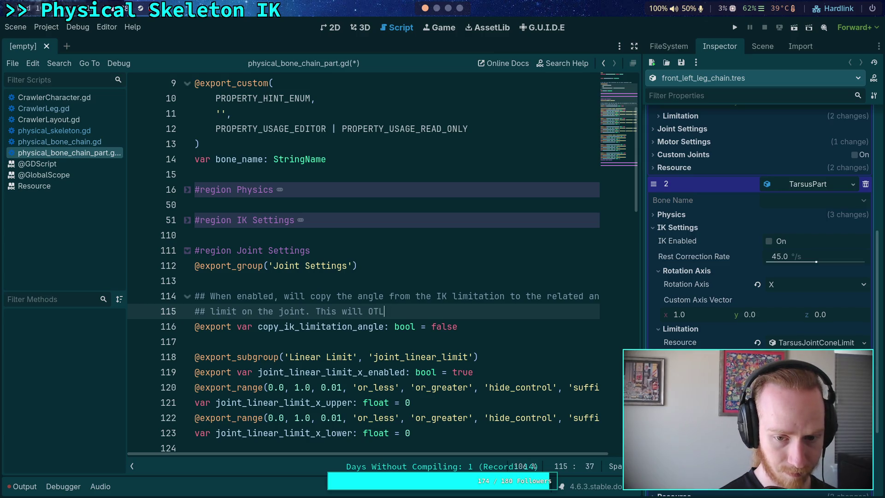
key("BackSpace")
key("BackSpace")
type("NLY copy the angles, so any o")
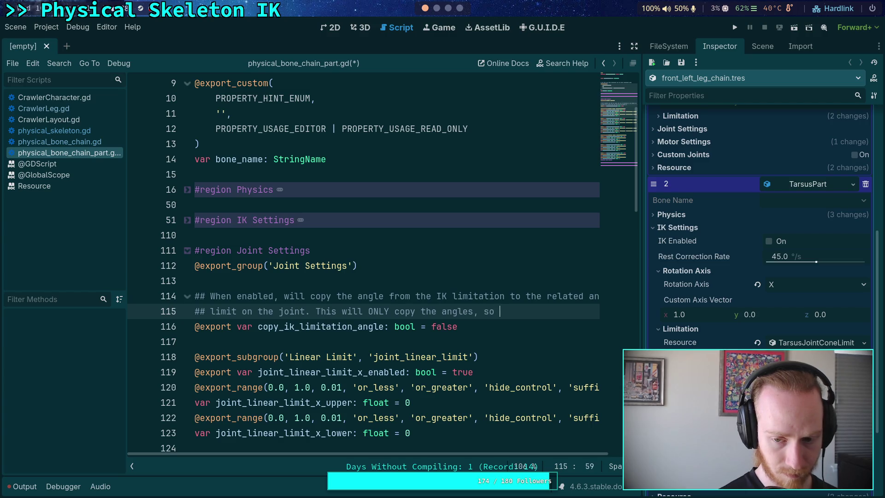
type("ther setting wi")
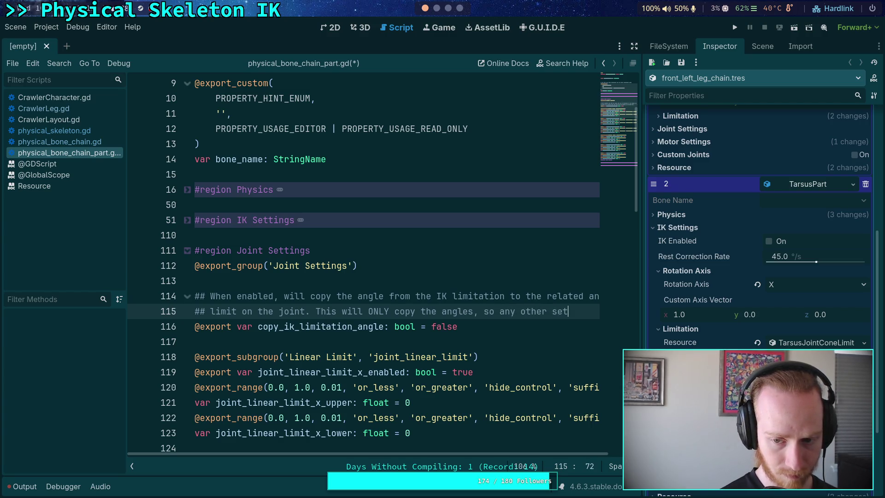
key("Return")
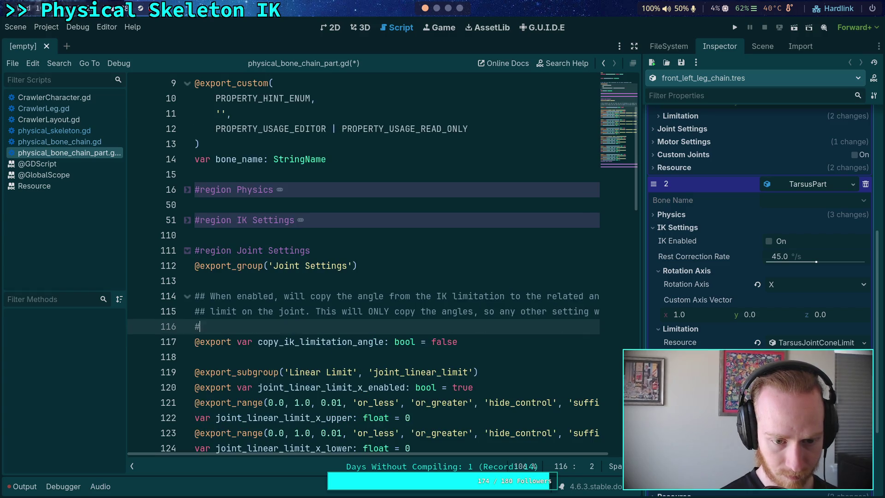
type("be retained.")
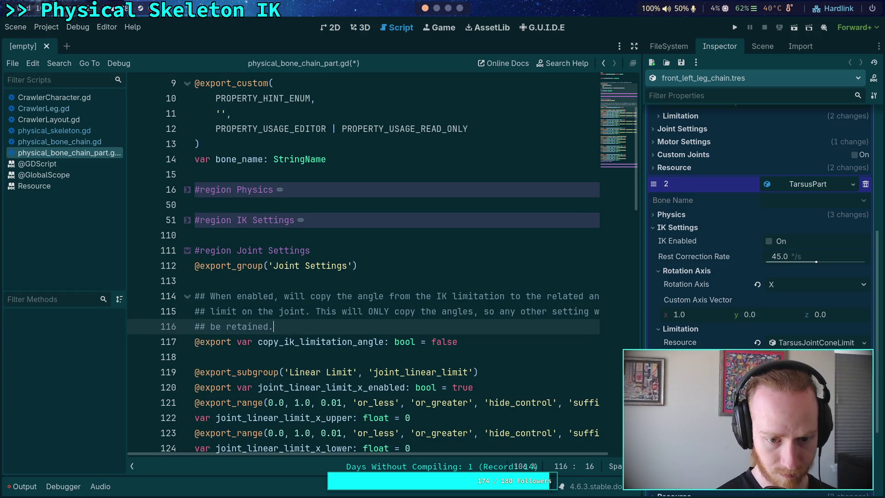
scroll(324, 282, "down", 1)
left_click(353, 307)
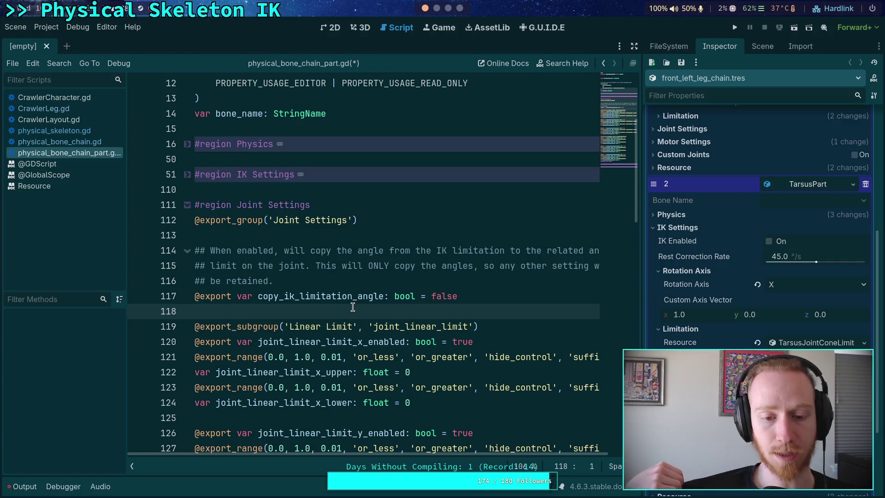
Step: Confirm TarsusPart's rotation axis stays X and inspect its TarsusJointConeLimit resource
left_click(504, 298)
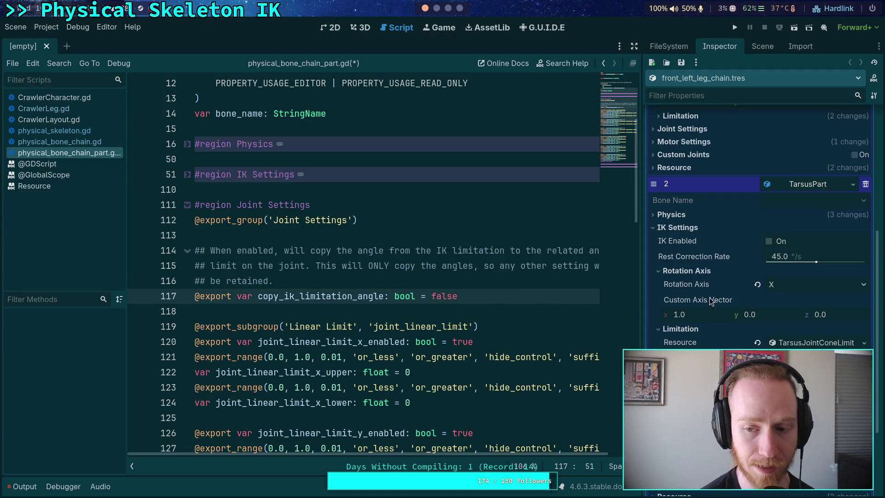
left_click(804, 283)
left_click(804, 282)
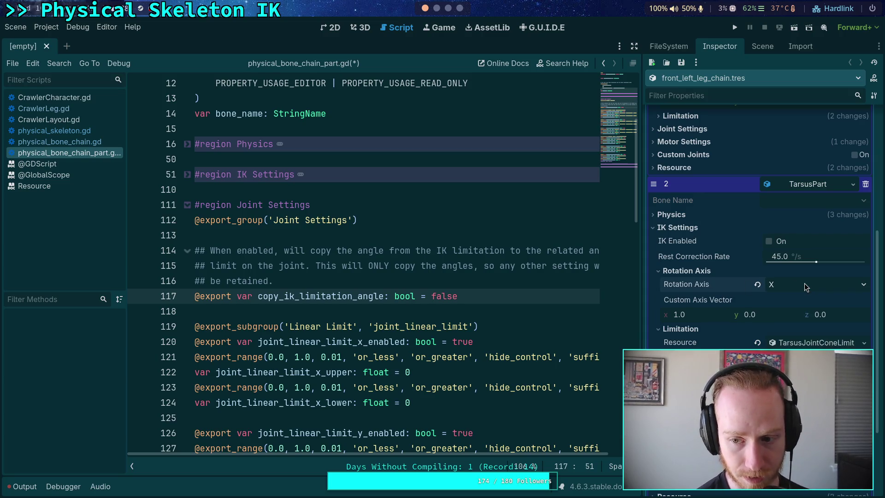
left_click(789, 344)
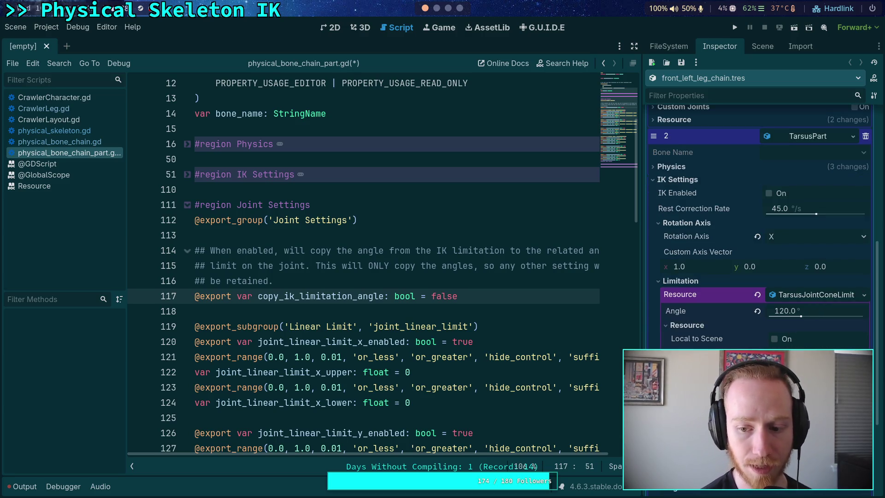
left_click(821, 294)
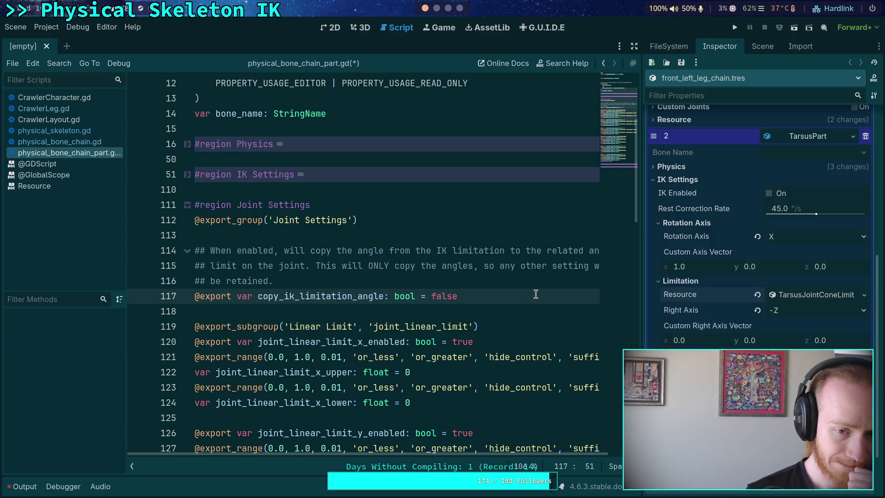
Step: Add a set(value): setter that assigns copy_ik_limitation_angle = value
type(":")
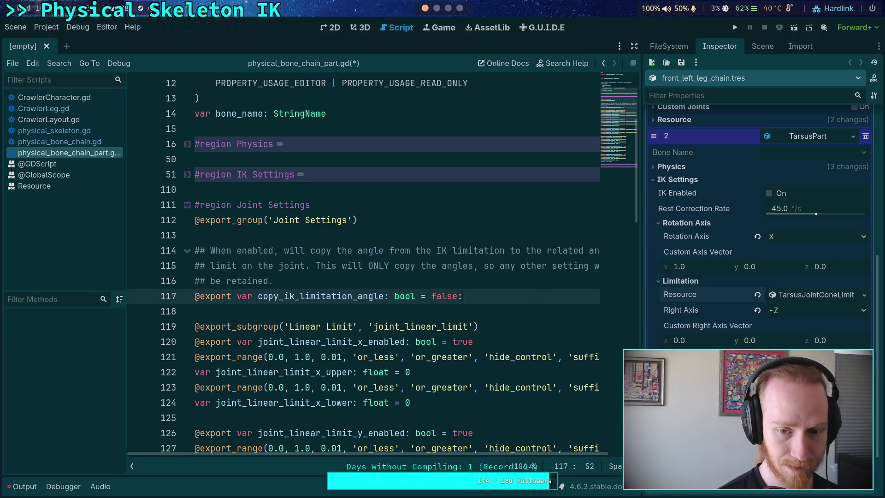
key("Return")
type("set(value):")
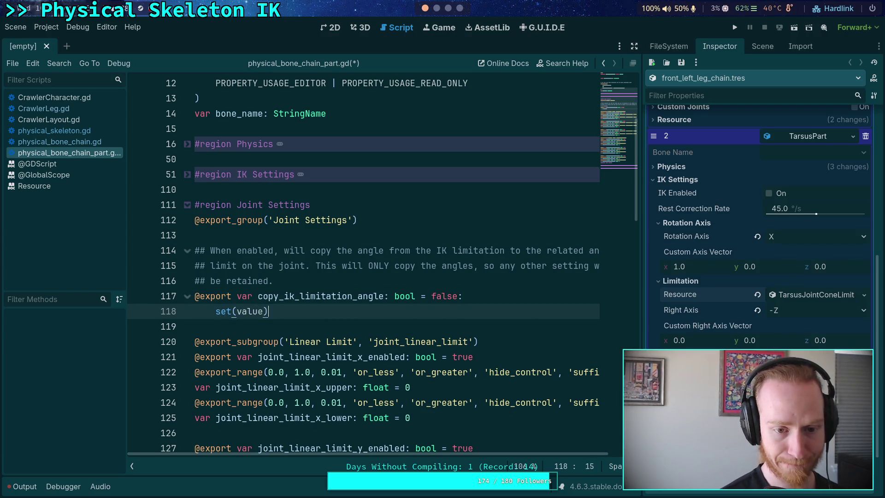
key("Return")
type("co")
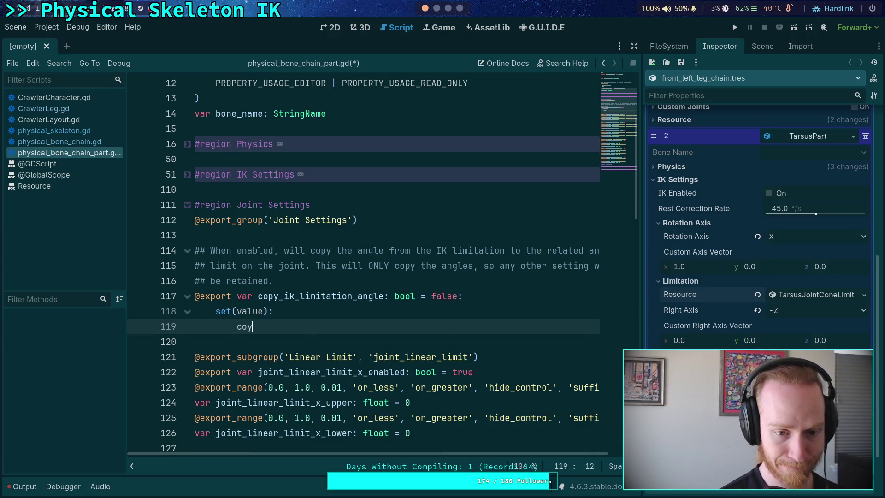
type("py")
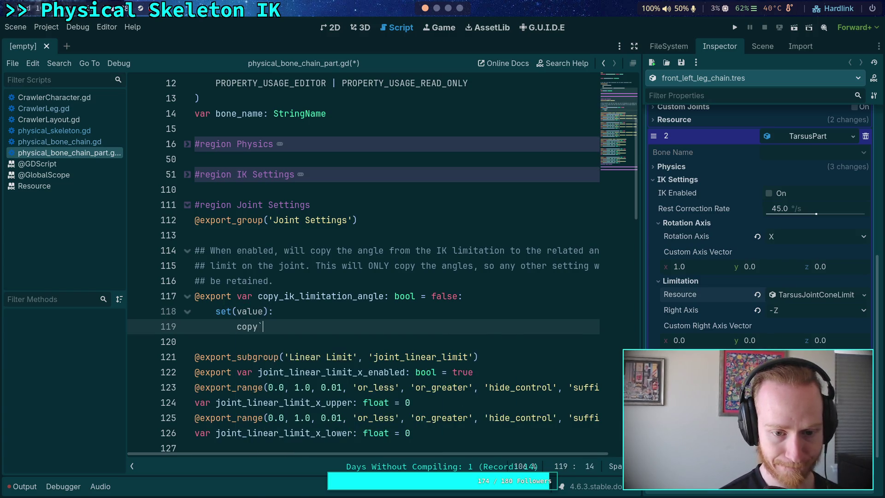
type("_")
key("Return")
type("= val")
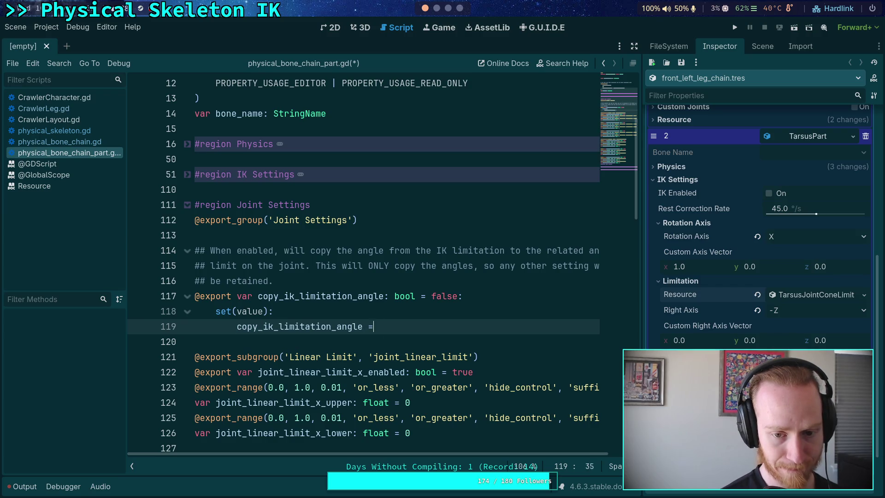
key("Return")
key("Return")
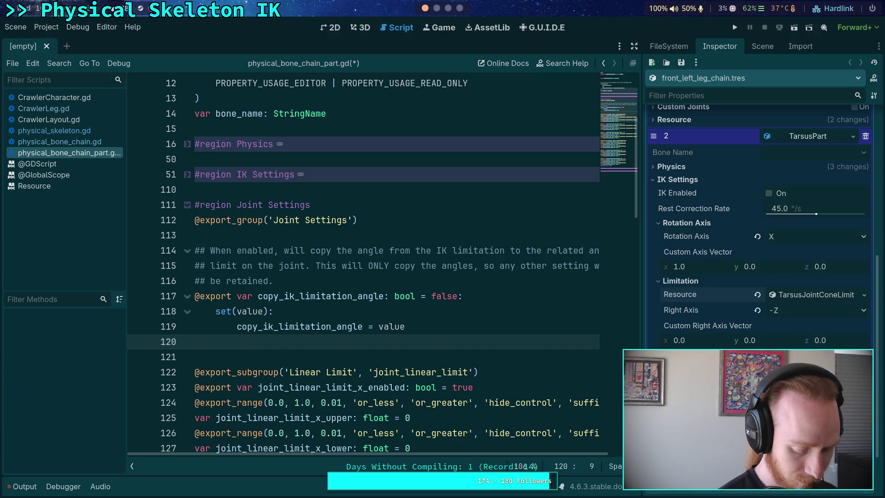
Step: Add 'if copy_ik_limitation_angle:' calling copy_ik_limit_to_joint() in the setter
type("if c")
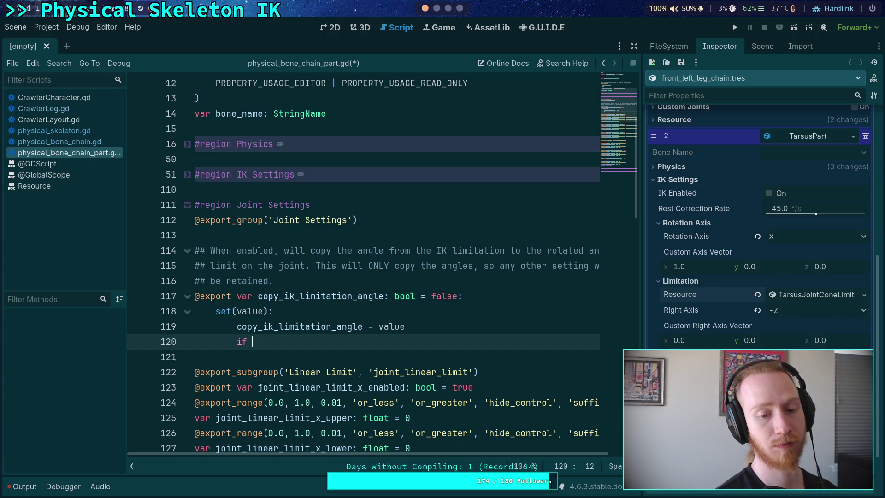
type("opy")
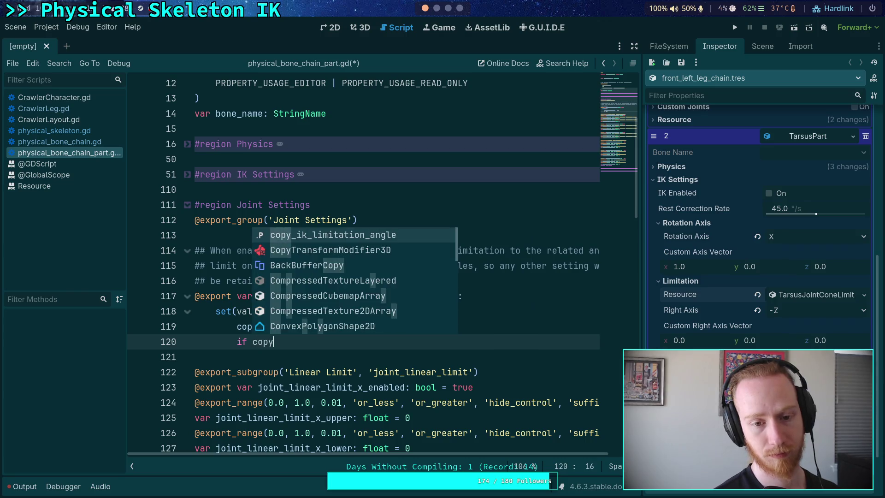
key("Return")
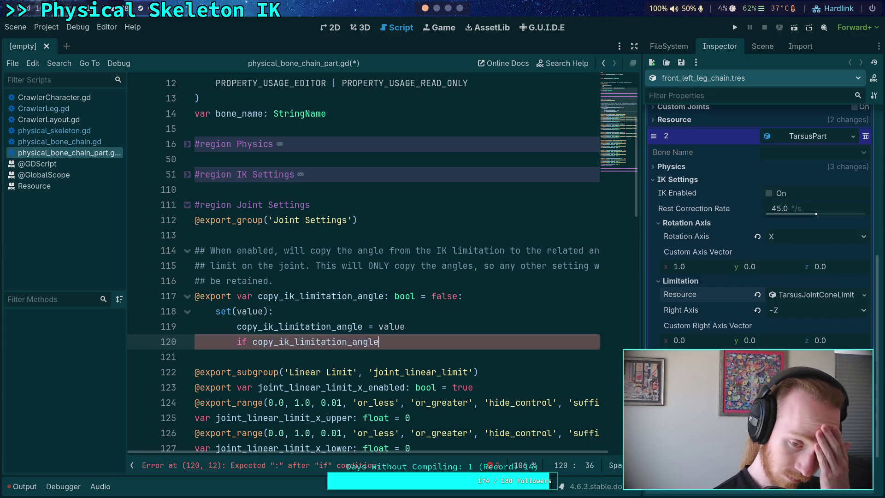
type(":")
key("Return")
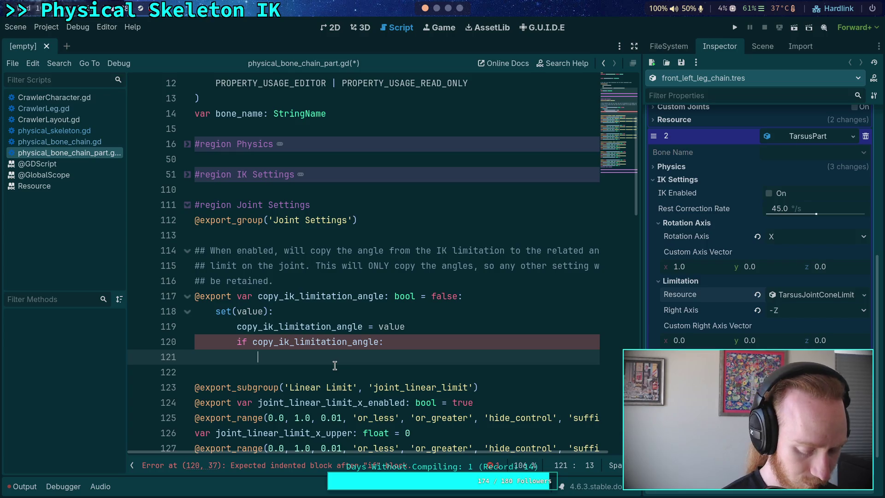
type("copy_joint_ik")
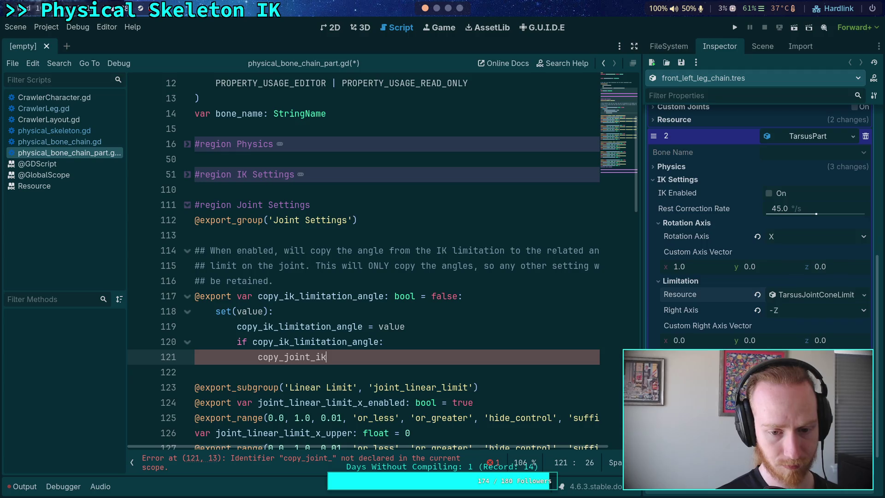
key("BackSpace")
key("BackSpace")
key("BackSpace")
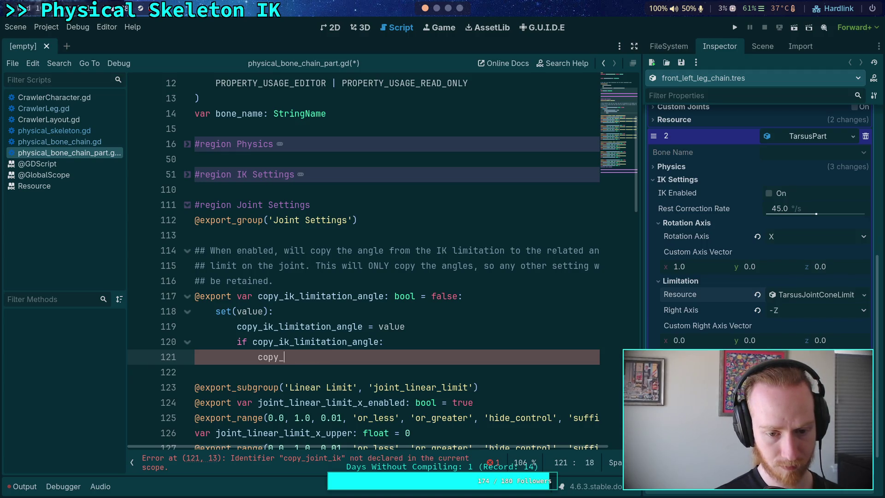
type("ik_to_joint")
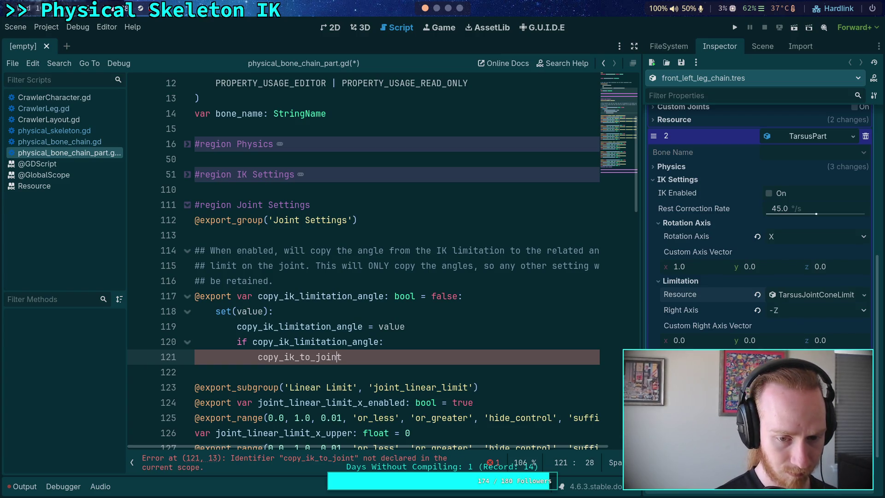
type("limit_")
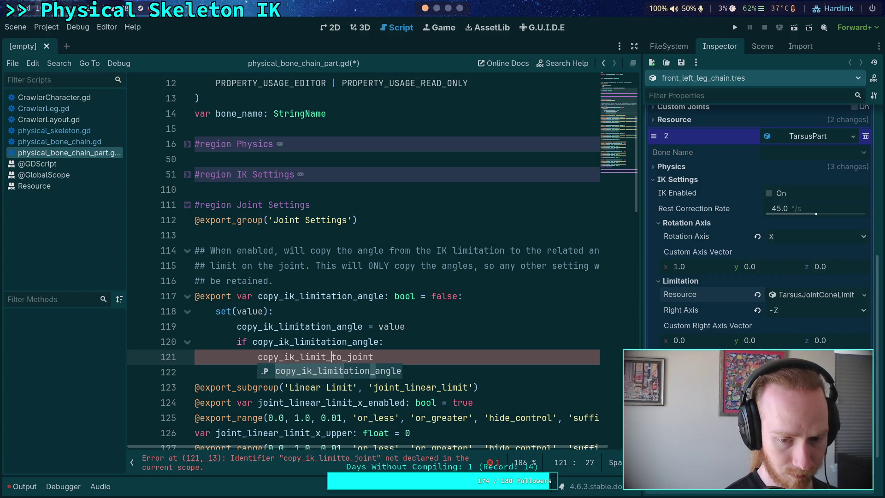
key("Right")
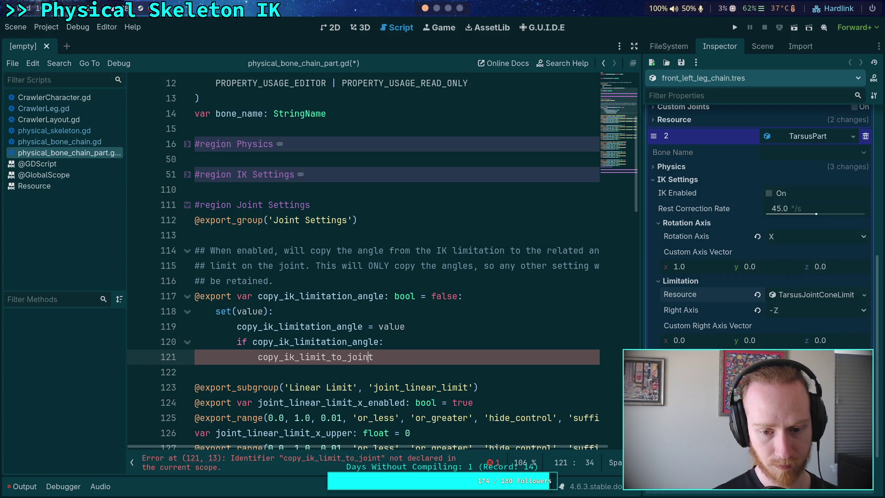
type("()")
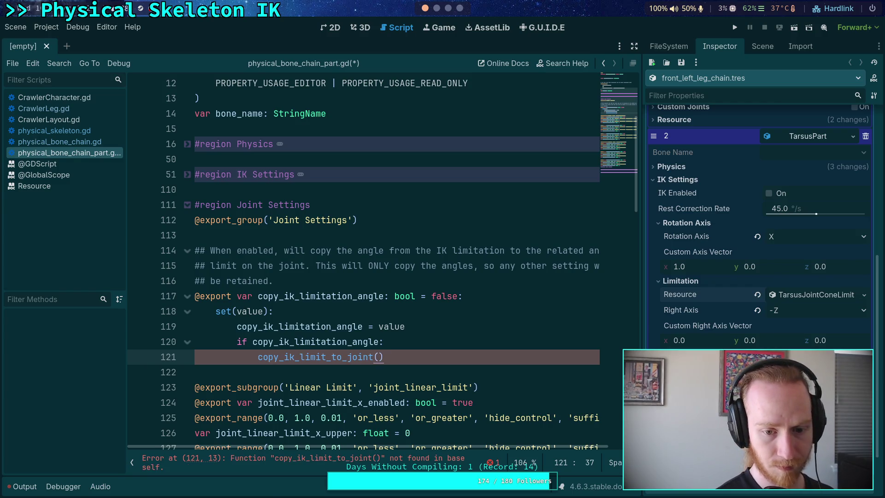
scroll(415, 330, "down", 2)
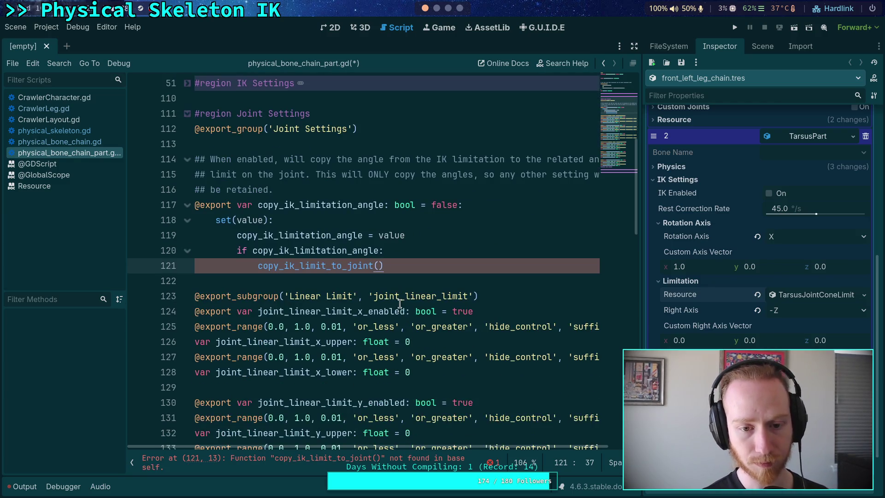
scroll(410, 283, "down", 5)
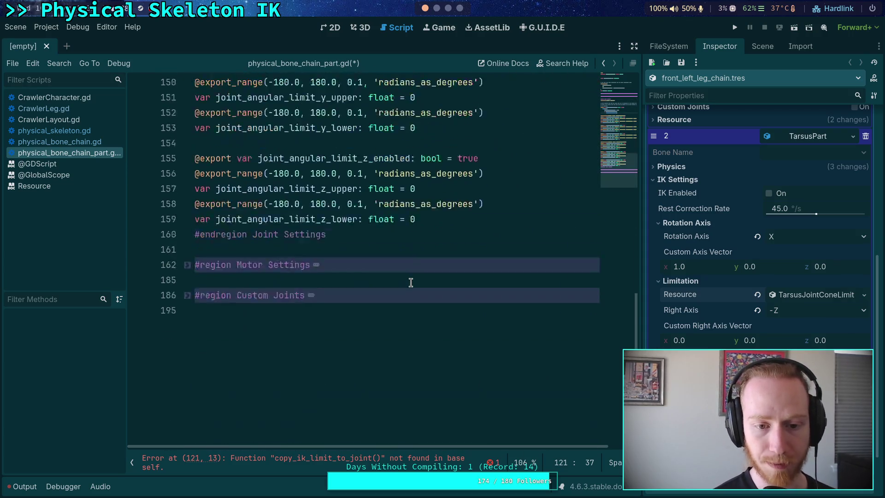
Step: Add a stub copy_ik_limit_to_angle() -> void with a pass body at the script's end, and save
left_click(419, 307)
key("Return")
key("Return")
type("func ")
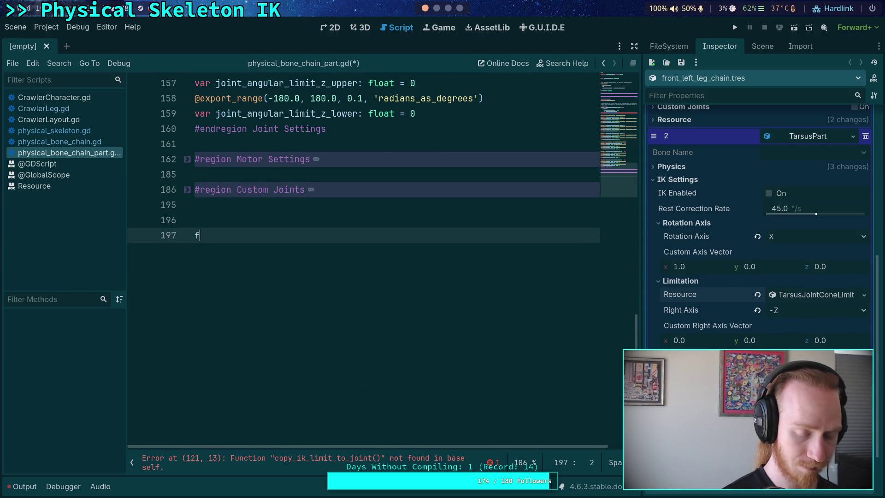
type("copy_ikx")
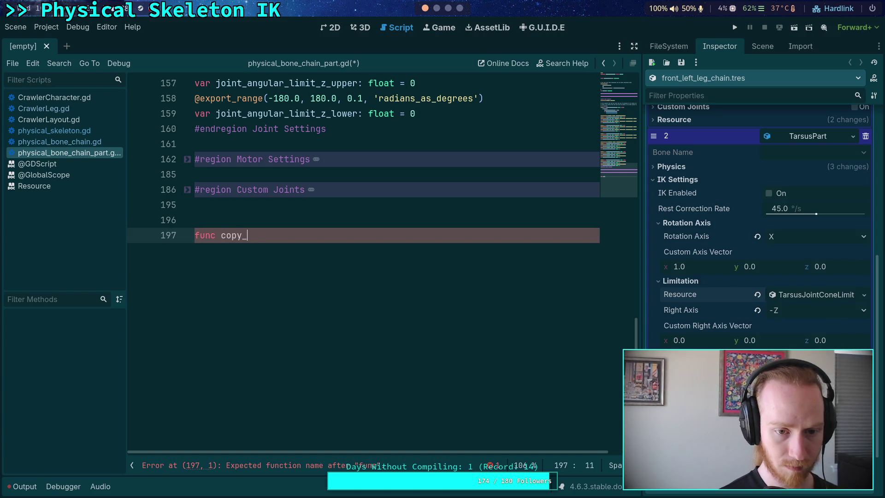
key("BackSpace")
type("_limit_toN")
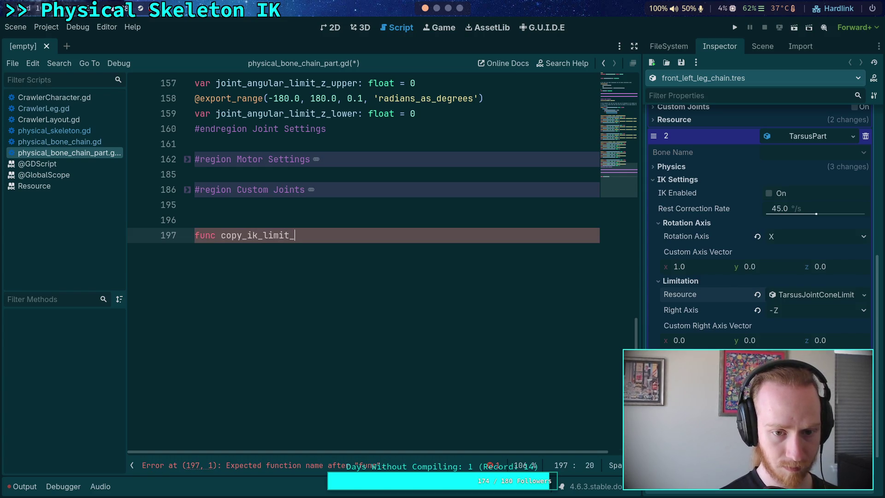
type("_angle()-")
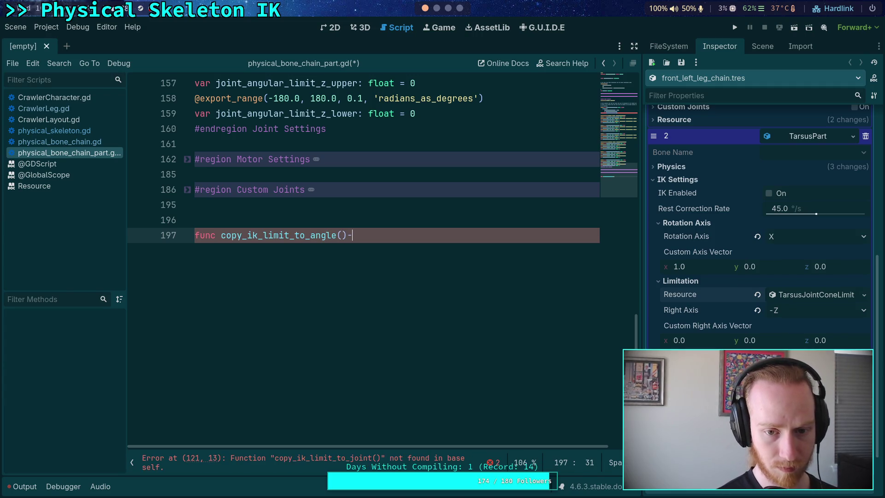
key("BackSpace")
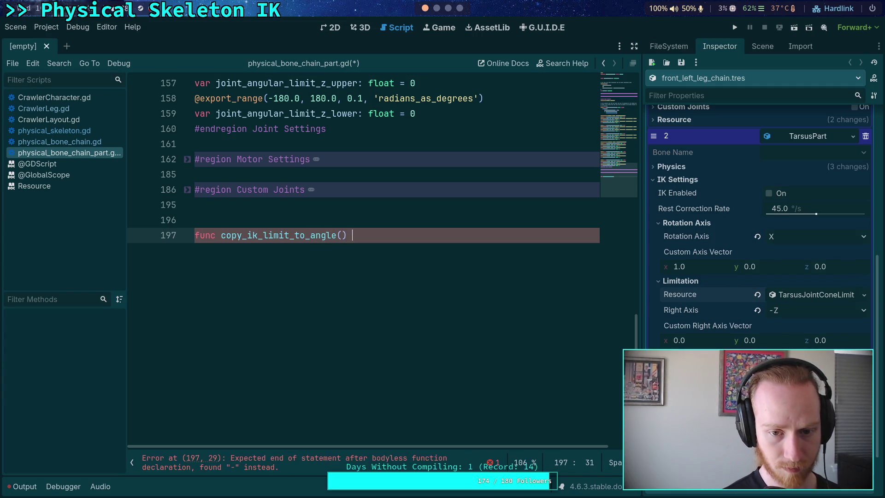
type("-> void:")
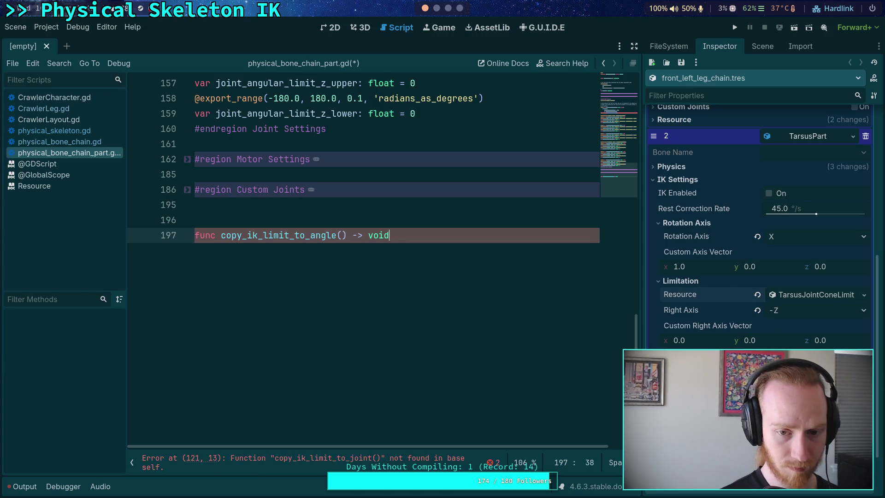
key("Return")
type("pas")
key("ctrl+s")
key("Return")
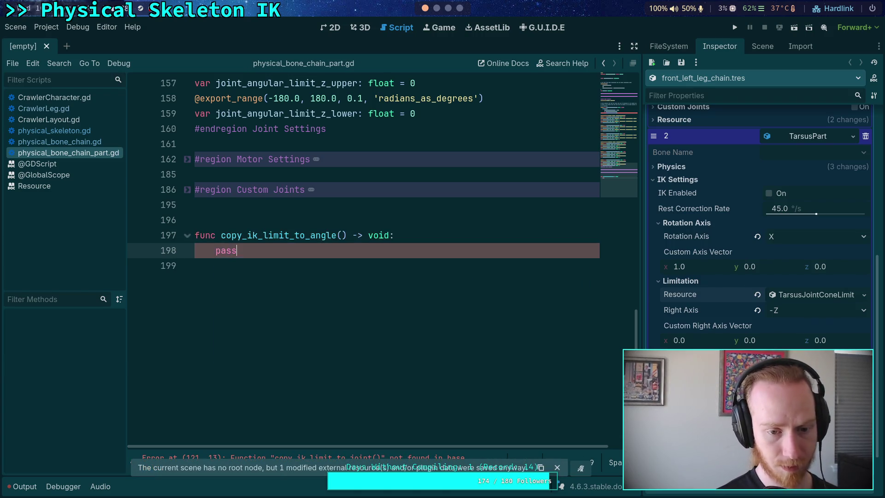
Step: Rename the stub function to copy_ik_limit_to_joint_angle()
key("Down")
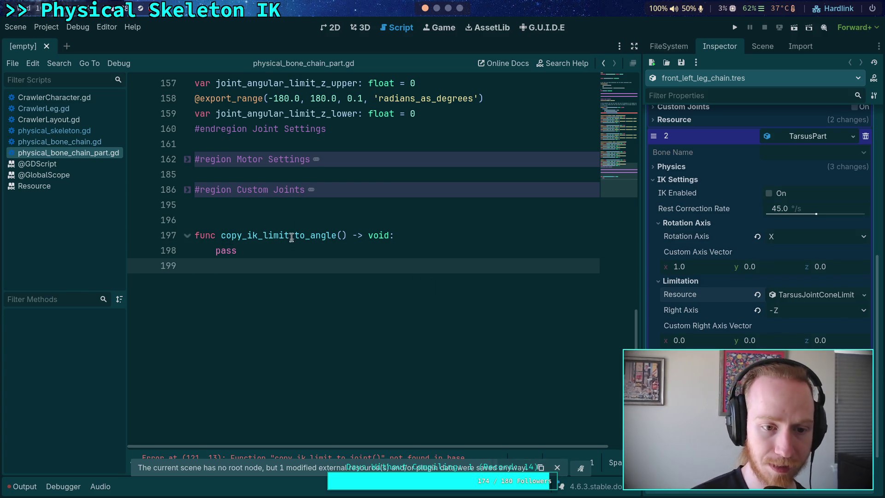
key("Up")
key("Up")
key("Up")
scroll(363, 281, "up", 5)
scroll(363, 282, "up", 8)
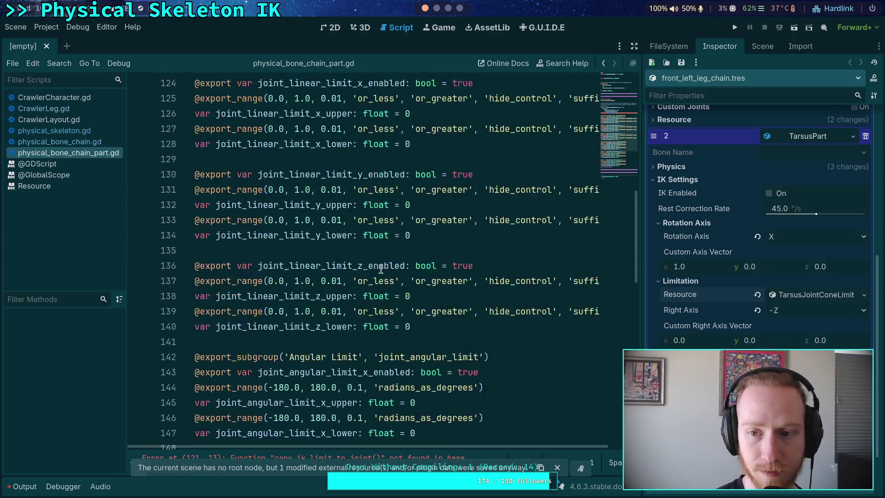
scroll(375, 296, "down", 7)
scroll(375, 296, "down", 4)
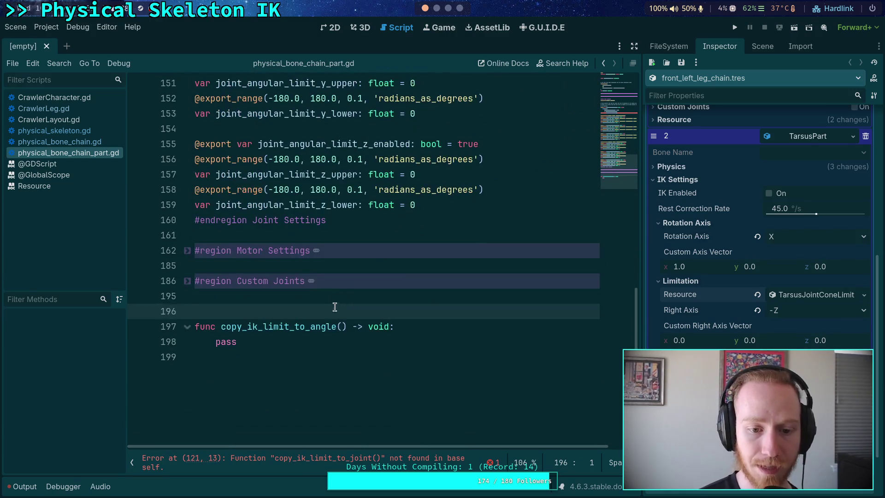
left_click_drag(310, 326, 337, 326)
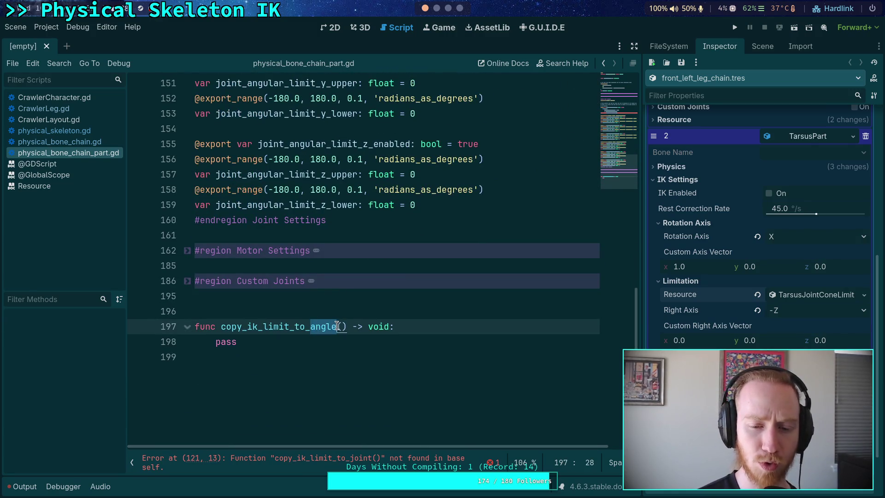
type("joint")
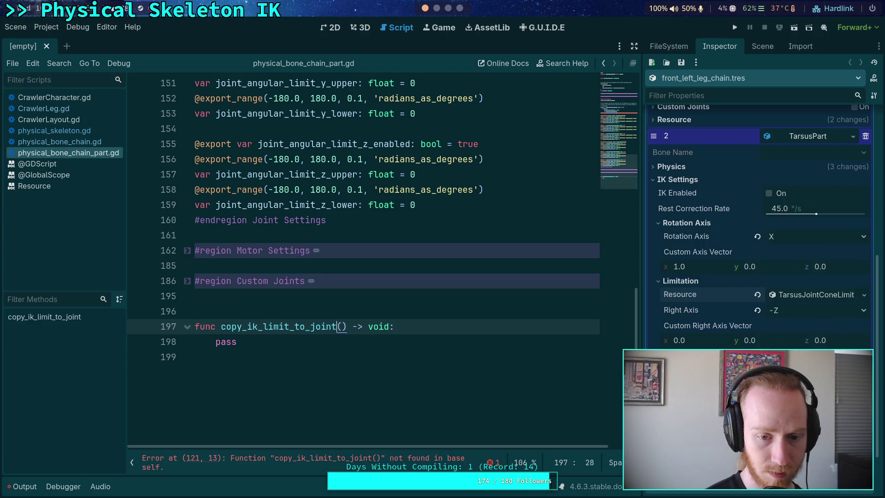
type("_ang")
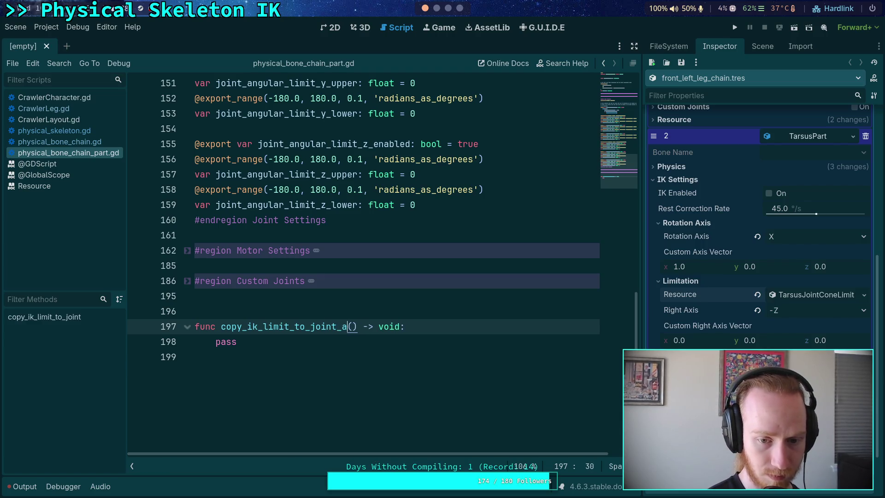
type("le")
Step: Complete line 121's setter call as copy_ik_limit_to_joint_angle(), save, and switch to physical_bone_chain.gd
scroll(300, 306, "up", 10)
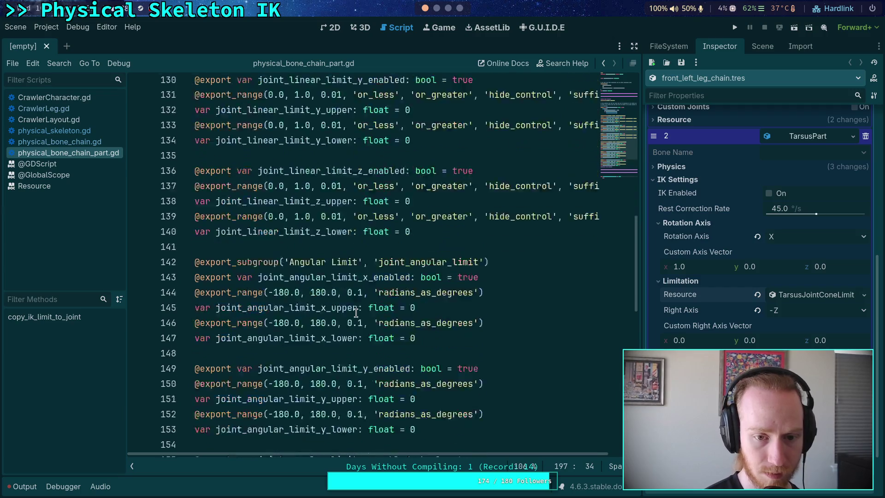
scroll(357, 312, "up", 1)
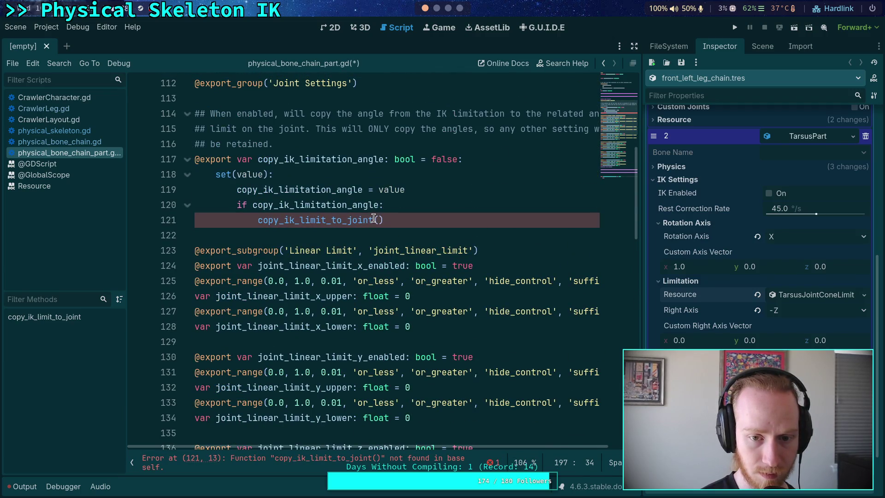
left_click(372, 220)
type("angle")
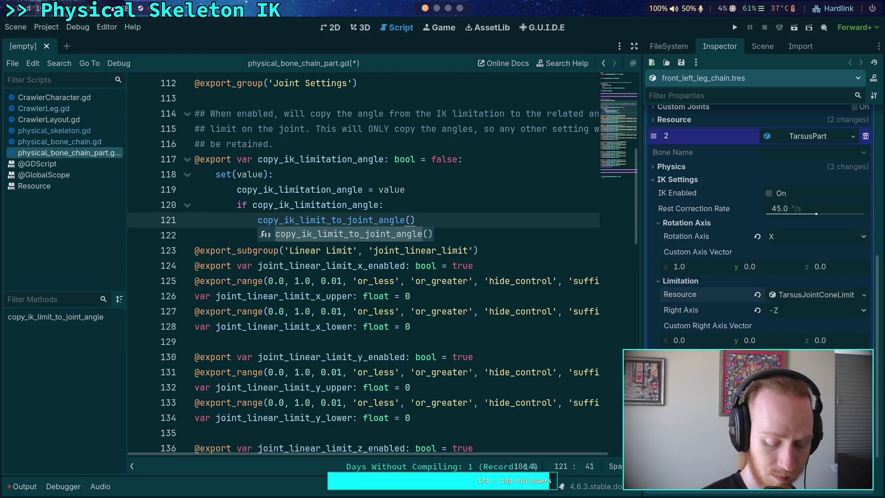
key("ctrl+s")
left_click(442, 199)
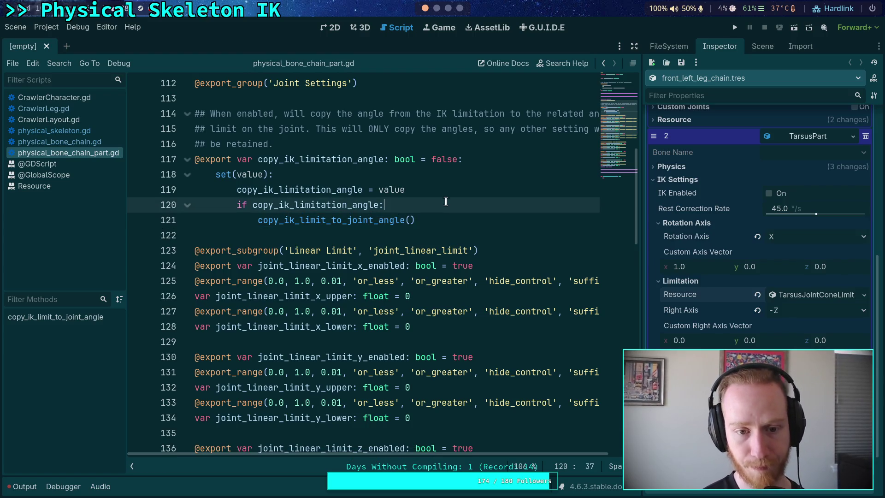
scroll(438, 231, "up", 3)
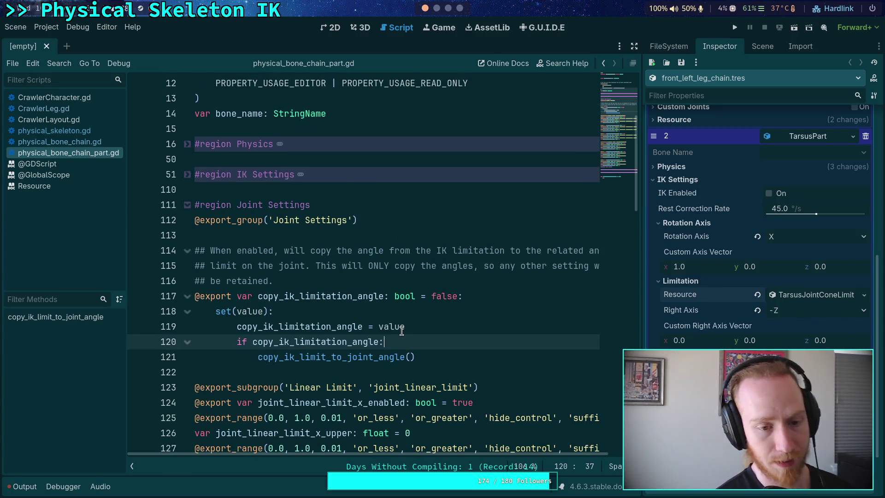
left_click(96, 142)
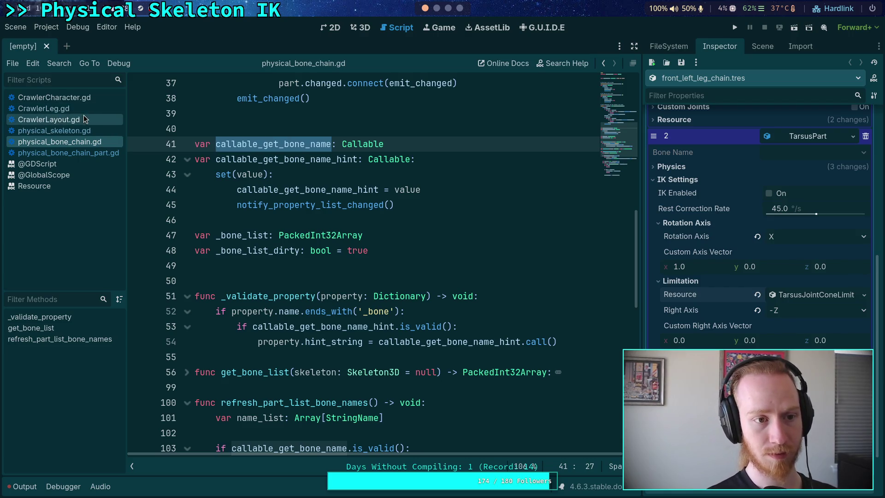
Step: Check physical_skeleton.gd, then add a blank line after the rotation_axis signal emit in physical_bone_chain_part.gd
left_click(79, 132)
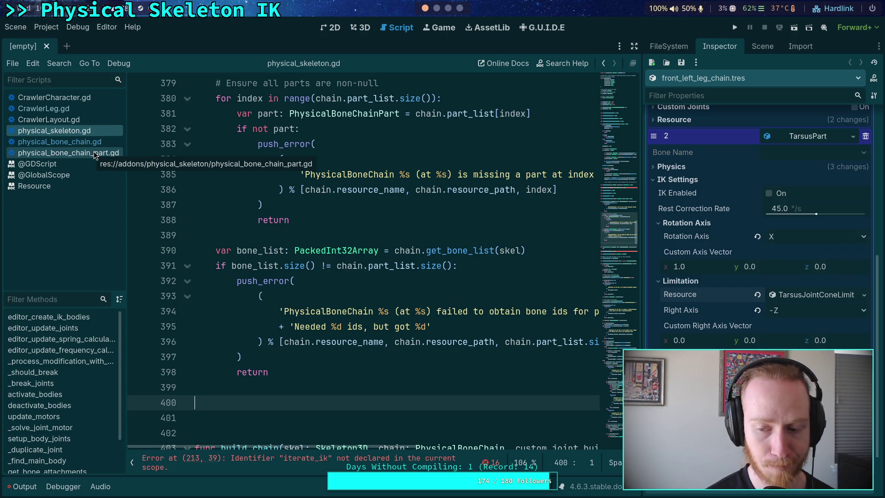
left_click(95, 155)
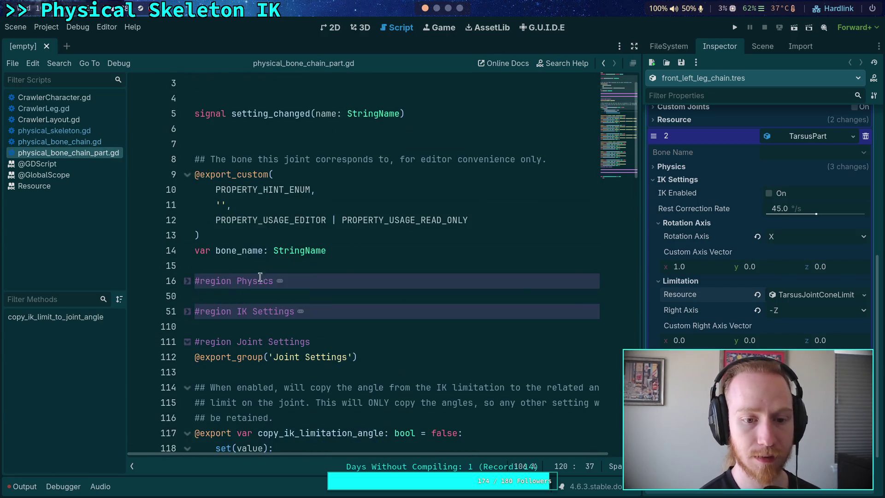
left_click(189, 318)
scroll(294, 288, "down", 5)
scroll(294, 288, "down", 3)
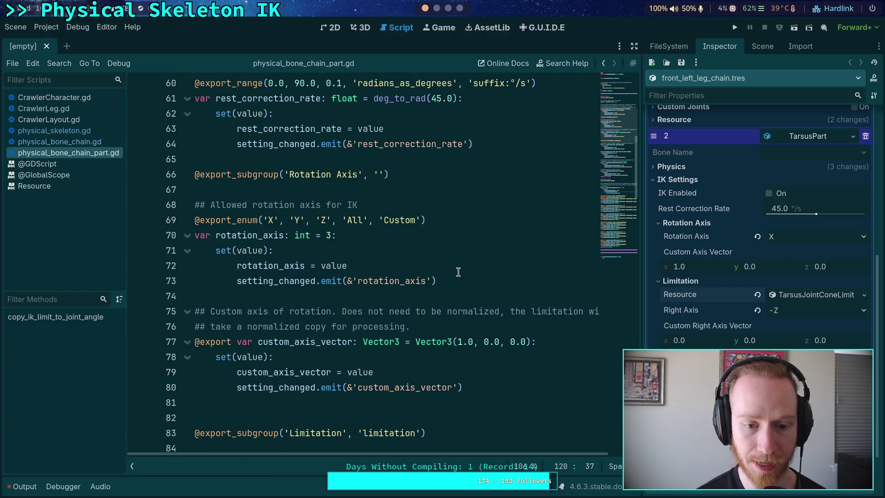
left_click(461, 273)
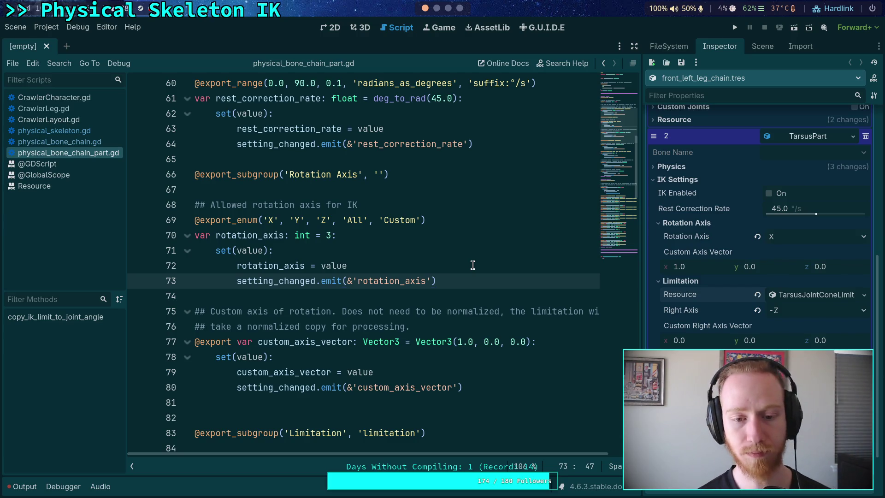
key("Return")
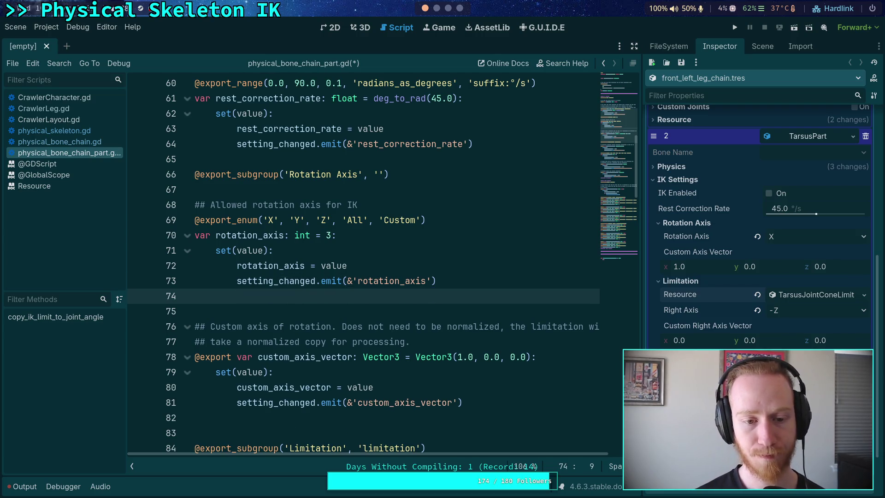
Step: Move the blank line in the rotation_axis setter to sit right after rotation_axis = value
key("BackSpace")
key("BackSpace")
key("BackSpace")
key("Up")
key("Return")
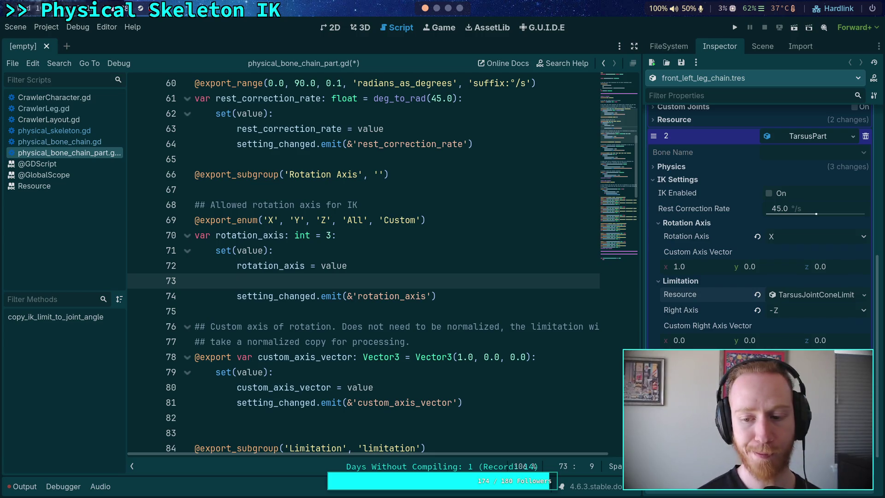
Step: Replace line 122's copy_ik_limit_to_joint_angle() call with update_joint_ik_limit()
mouse_move(627, 110)
left_mouse_down()
mouse_move(612, 209)
mouse_move(613, 196)
left_mouse_up()
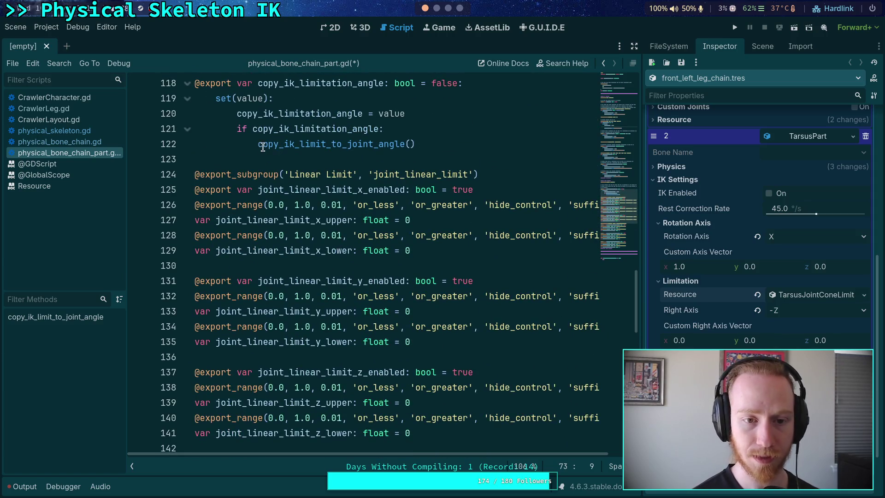
mouse_move(258, 144)
left_mouse_down()
mouse_move(347, 155)
mouse_move(414, 144)
left_mouse_up()
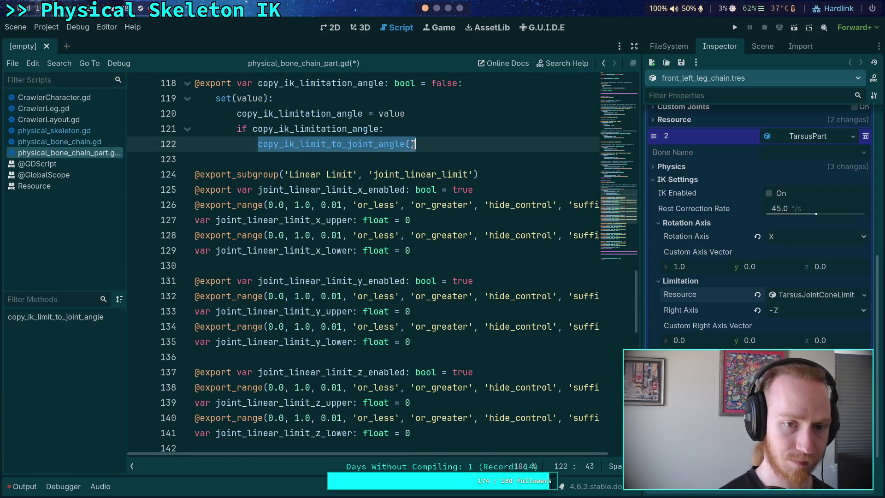
key("ctrl+x")
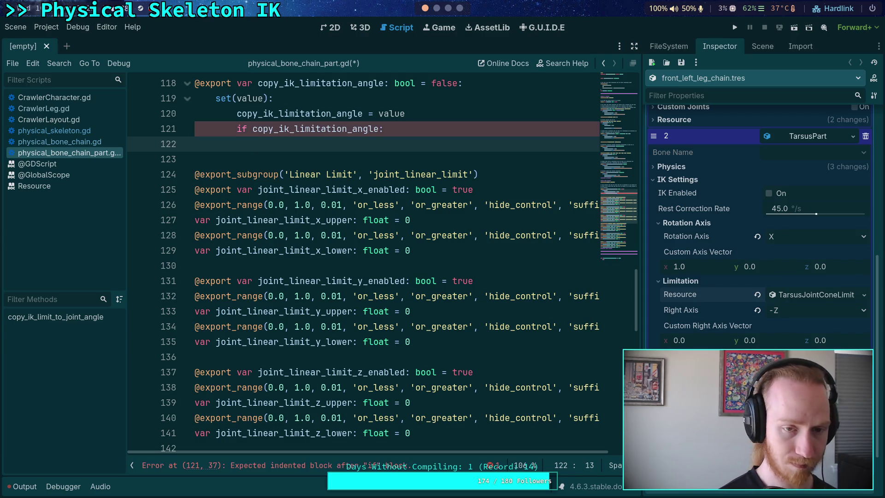
type("update_joint_")
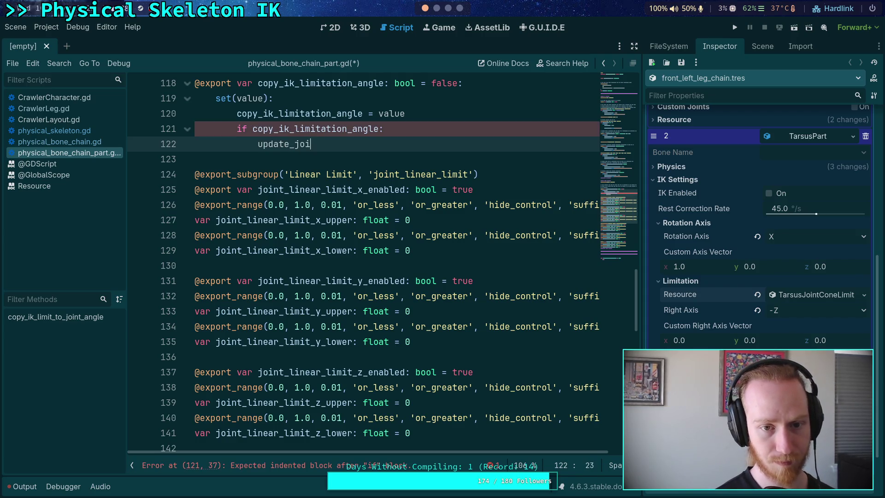
type("ik_limit")
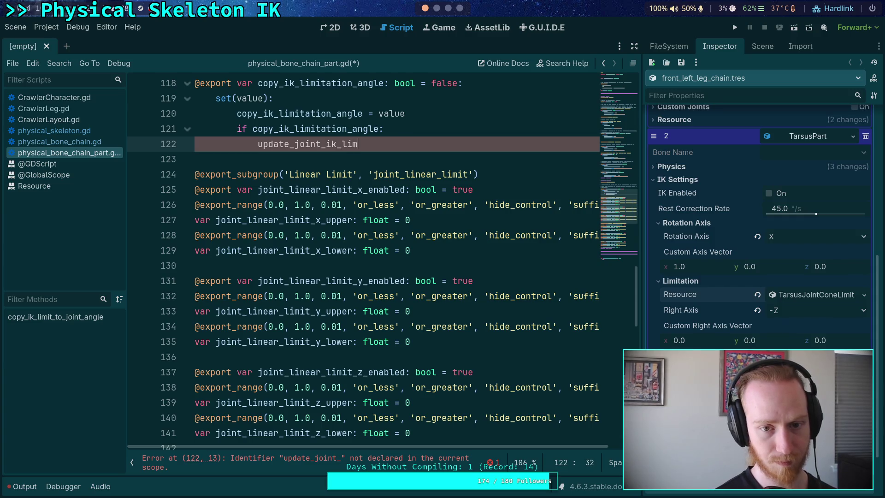
type("()")
scroll(447, 221, "down", 12)
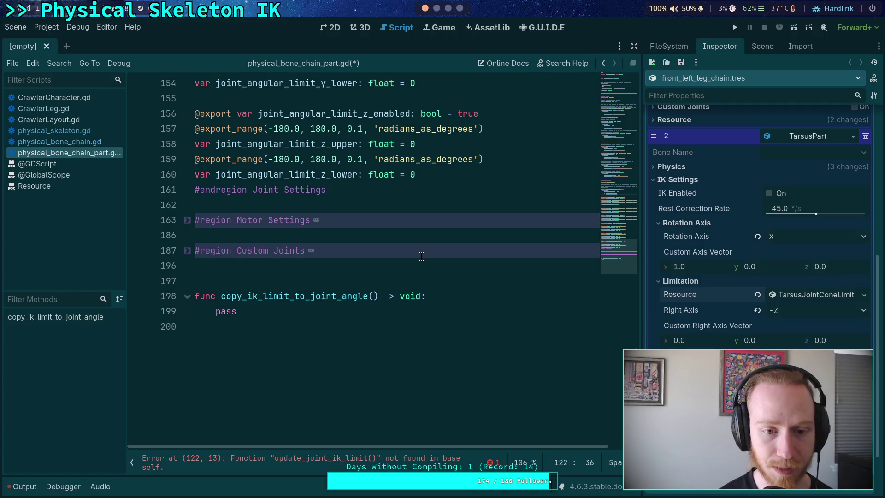
Step: Review Motor Settings, fold the Motor Settings and Custom Joints regions, and return to the rotation_axis setter
left_click(188, 221)
scroll(199, 224, "down", 3)
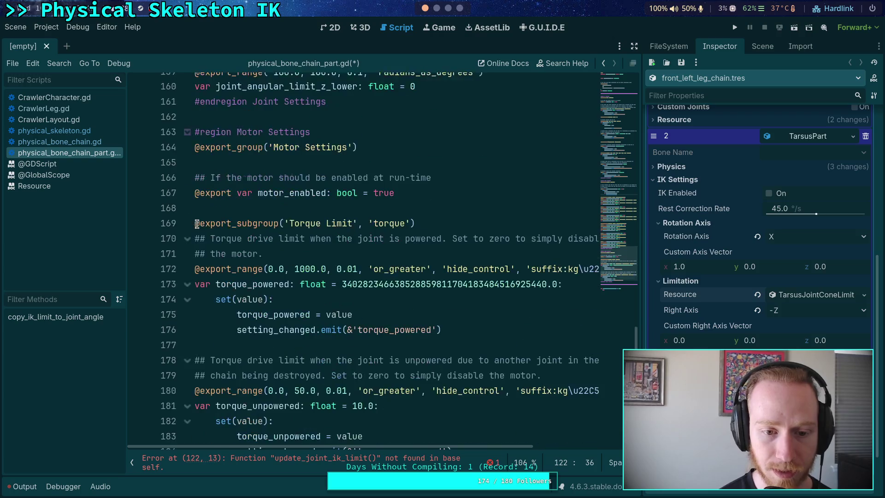
scroll(199, 224, "down", 1)
left_click_drag(442, 236, 233, 213)
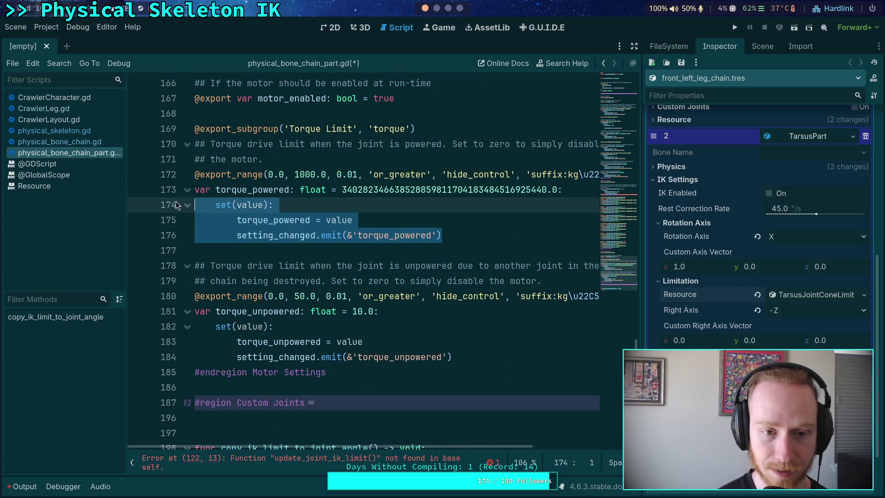
left_click(300, 238)
scroll(299, 238, "up", 2)
left_click(187, 129)
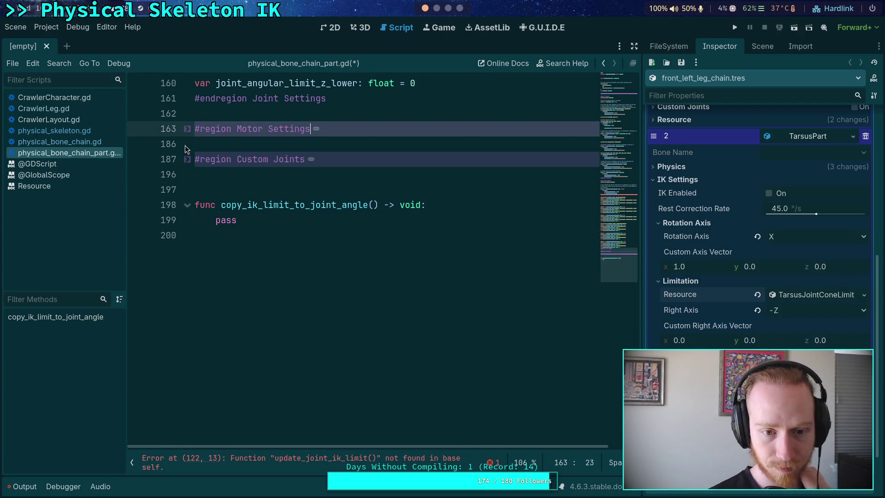
left_click(187, 160)
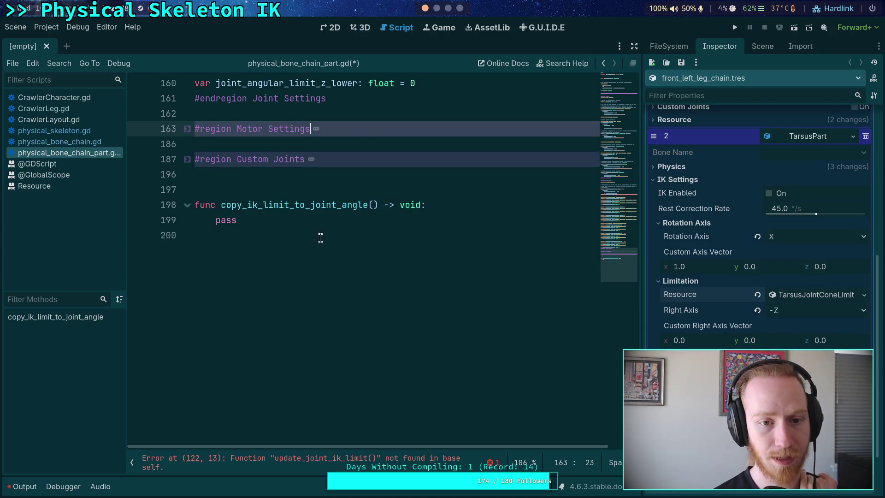
scroll(249, 220, "up", 10)
scroll(249, 219, "up", 15)
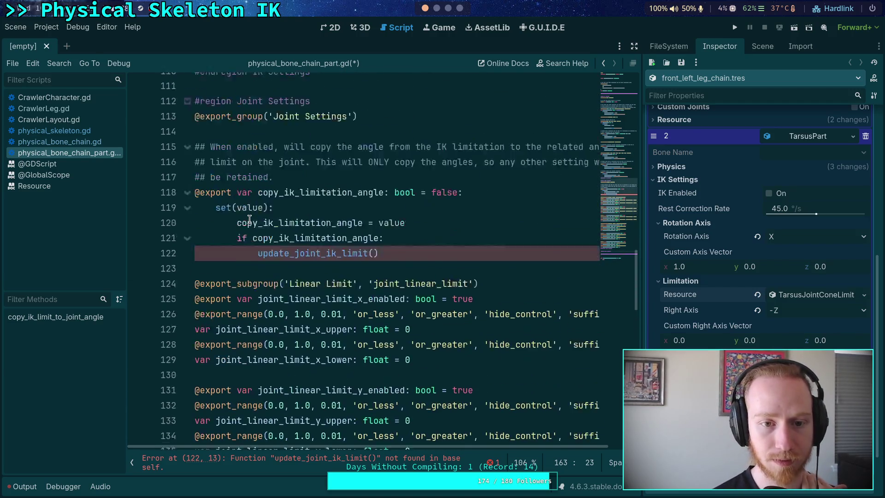
scroll(214, 219, "up", 10)
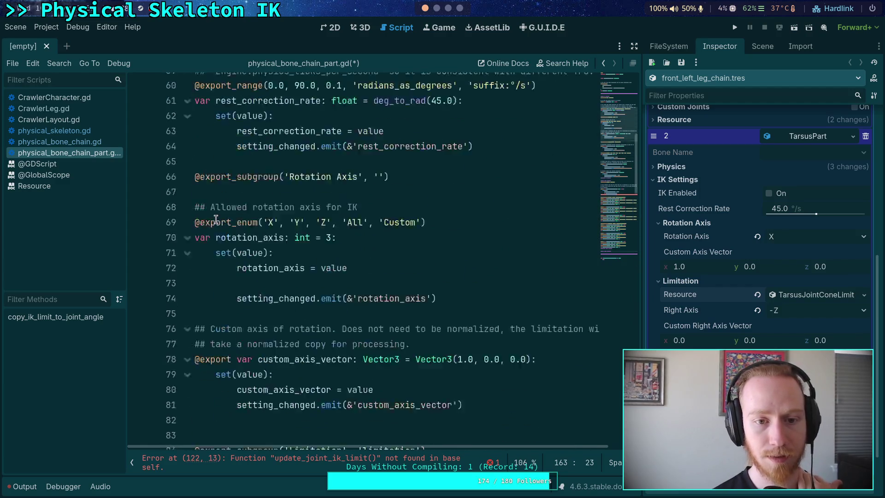
scroll(330, 289, "down", 2)
left_click(348, 307)
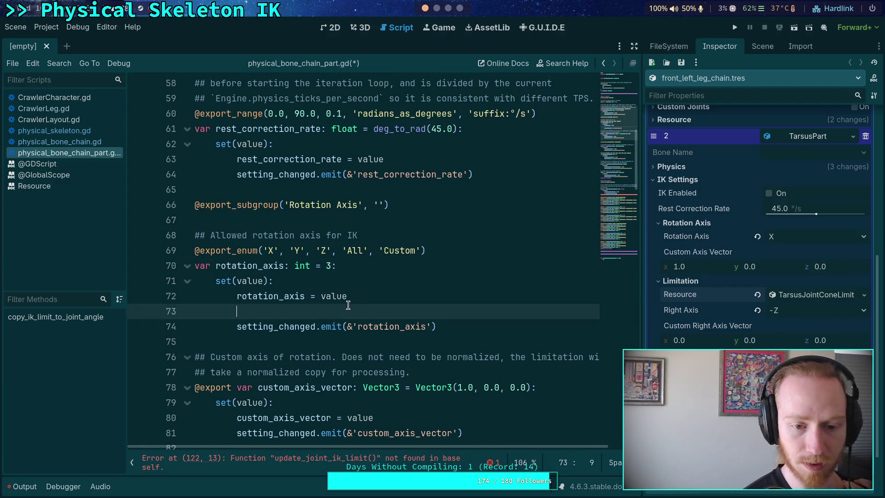
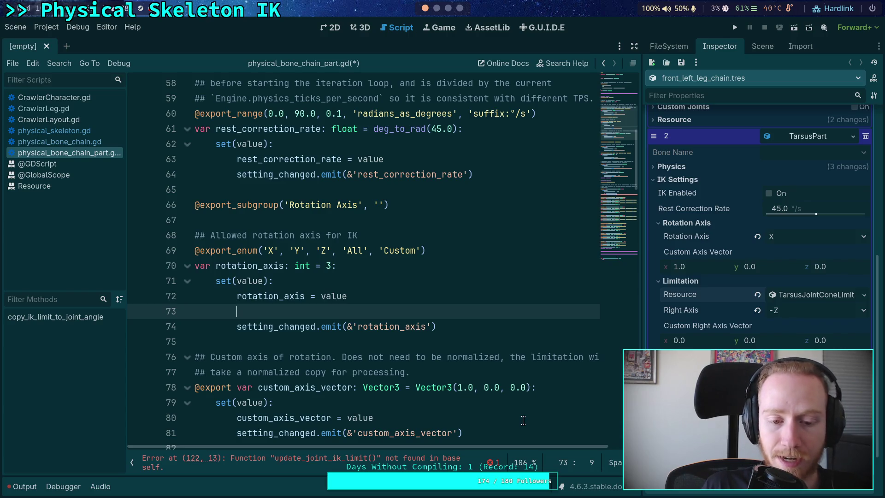
Step: Add an _update_joint_setting() call after the emit line in the rotation_axis setter
key("BackSpace")
key("Down")
key("End")
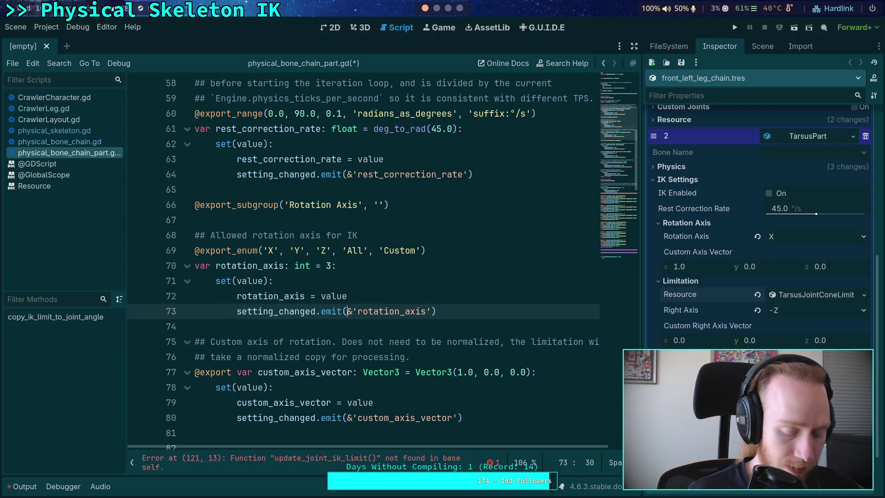
key("Return")
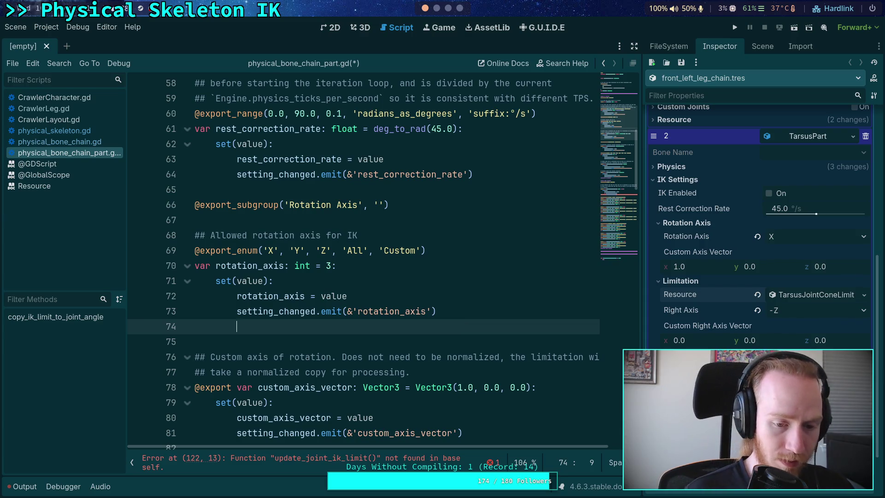
type("_update_")
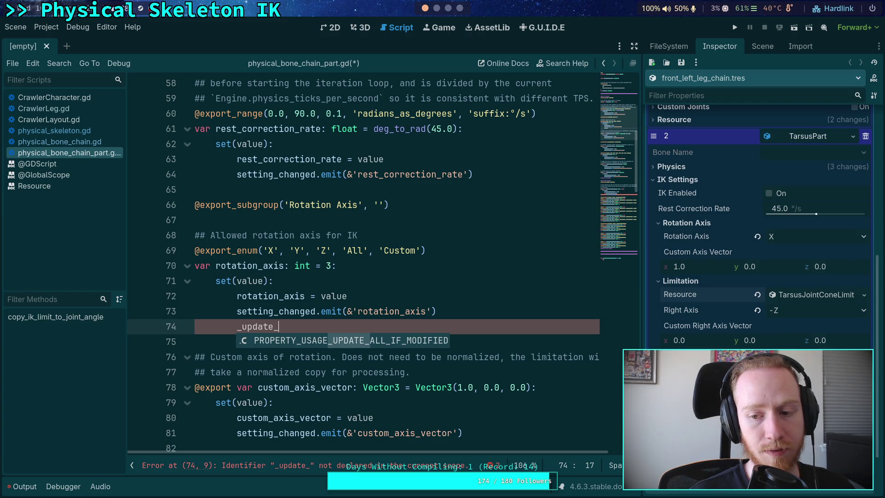
type("joint_")
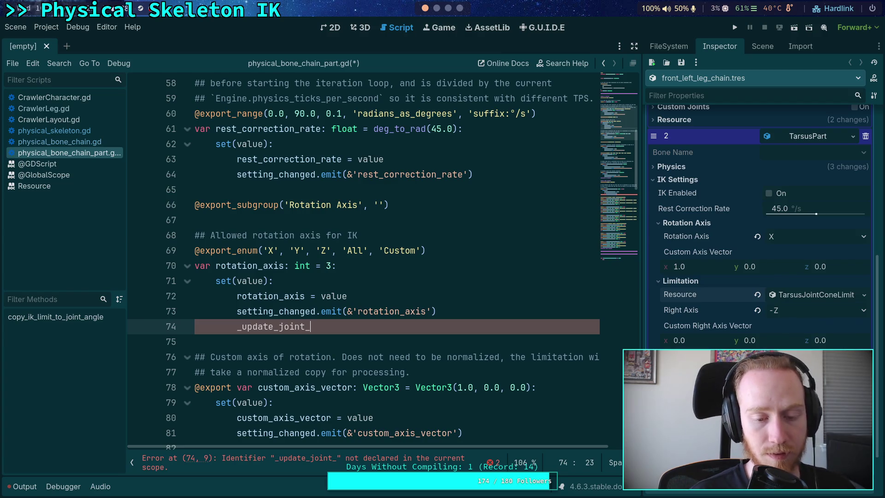
type("setting()")
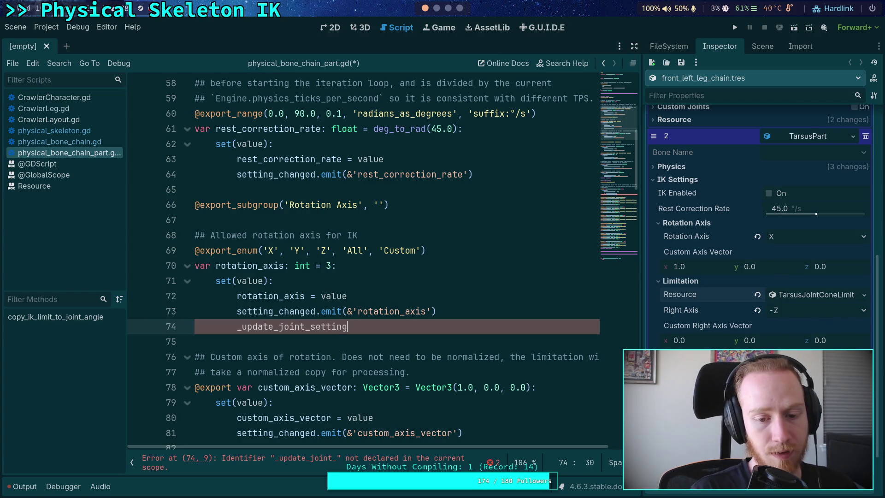
Step: Replace the conditional update_joint_ik_limit block in copy_ik_limitation_angle's setter with update_joint_setting()
scroll(615, 198, "down", 15)
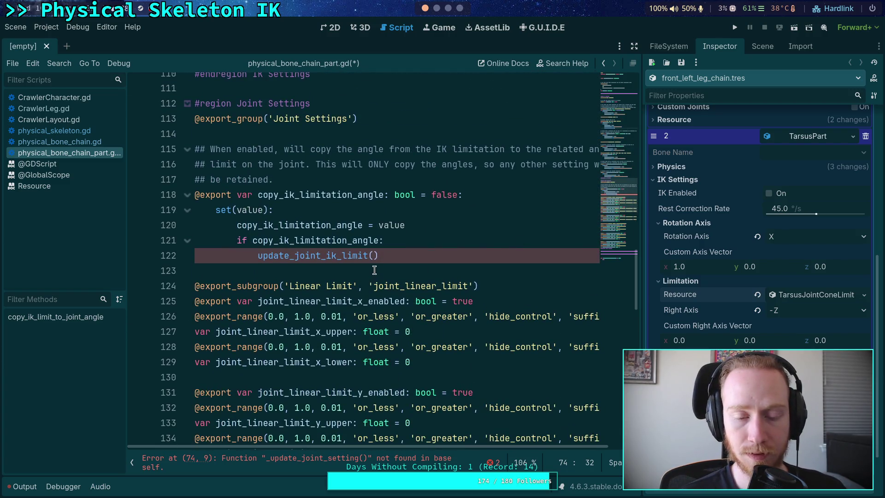
scroll(374, 270, "up", 1)
left_click_drag(391, 300, 238, 286)
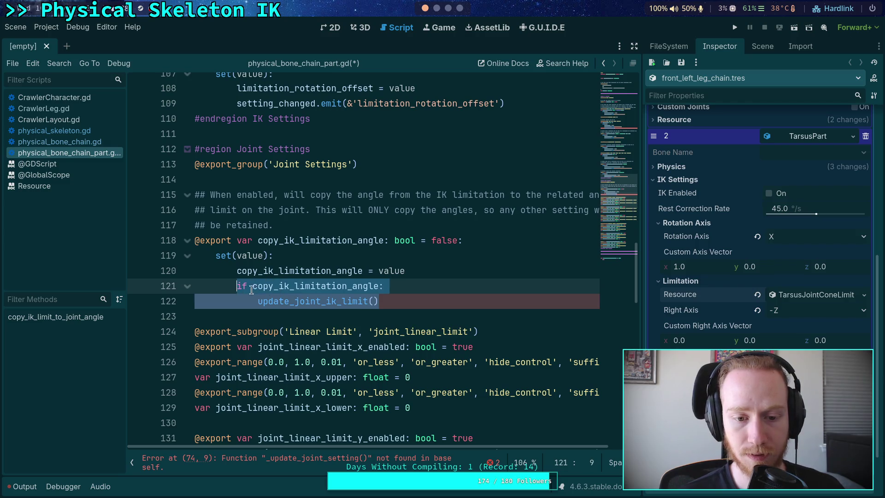
key("BackSpace")
type("update_")
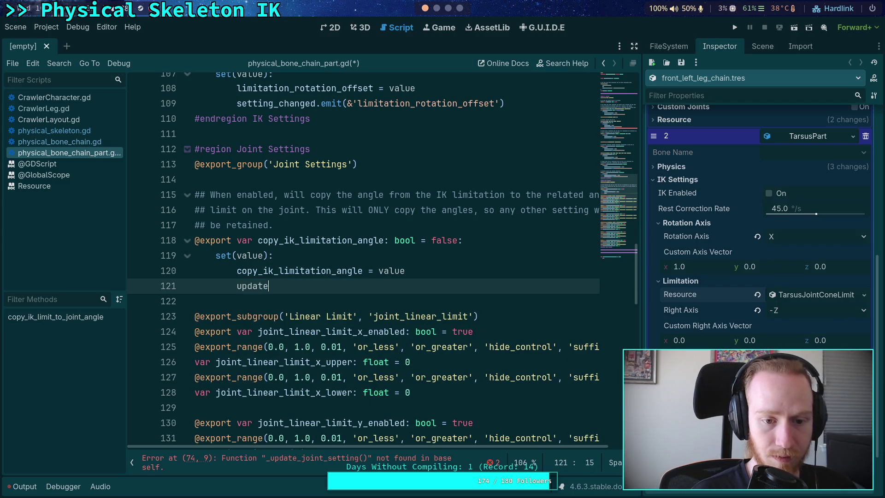
type("joint_setting(")
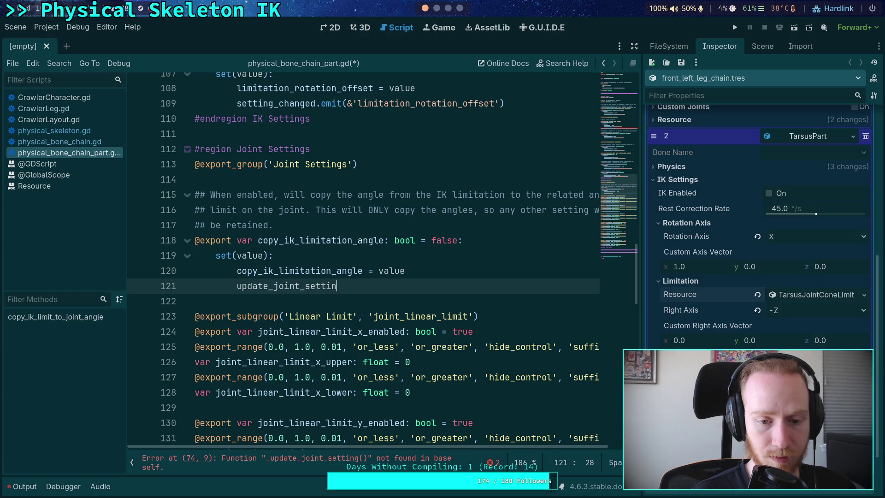
type(")")
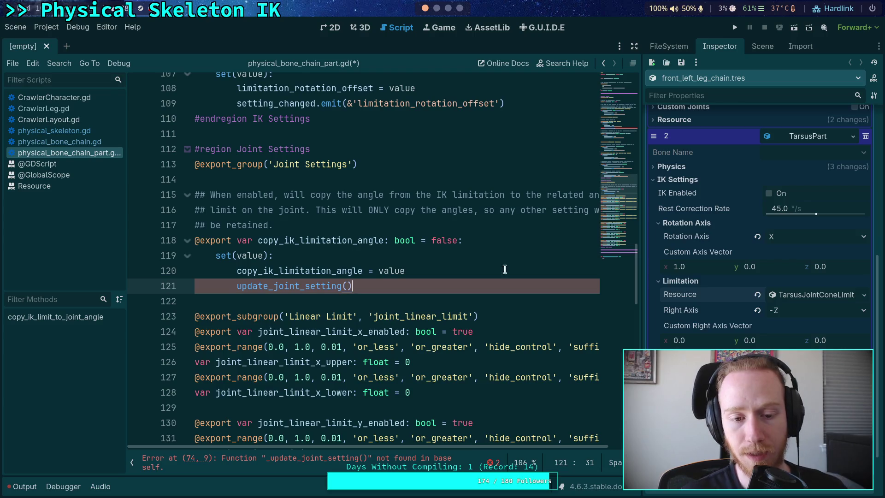
scroll(507, 276, "down", 13)
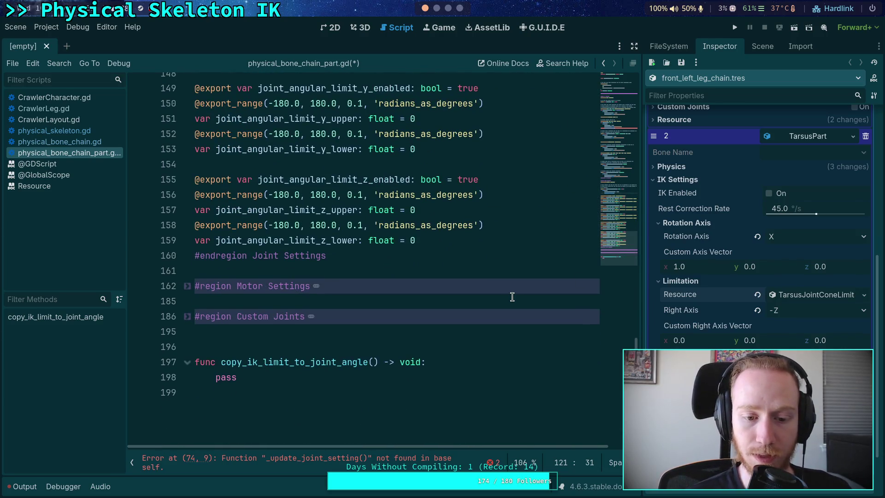
Step: Rename the copy_ik_limit_to_joint_angle stub function to update_joint_setting
left_click_drag(223, 363, 372, 363)
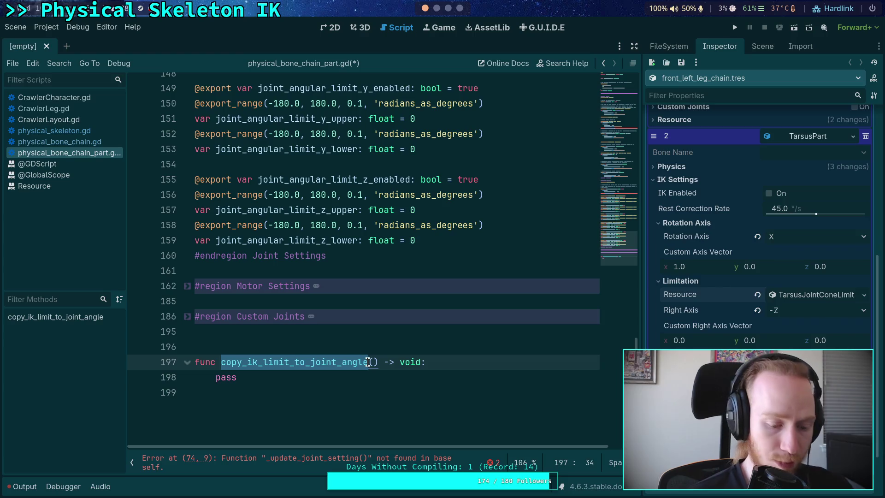
type("j")
key("BackSpace")
type("update_joint_s")
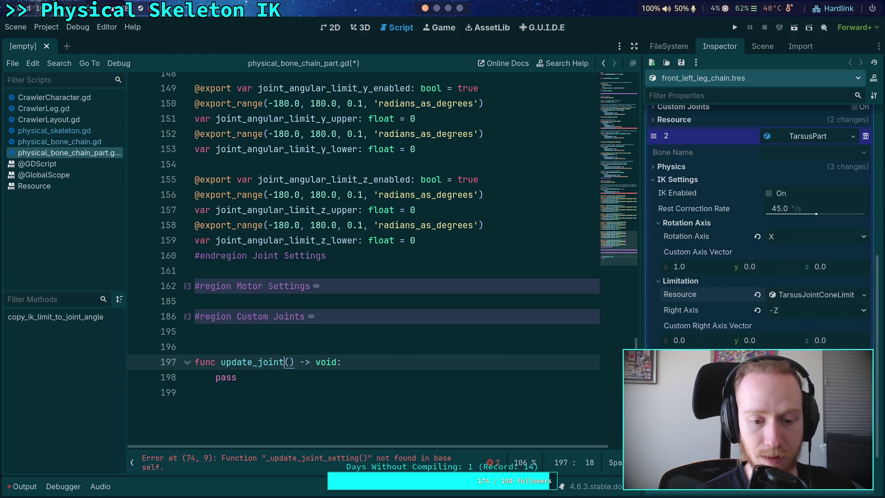
type("etting")
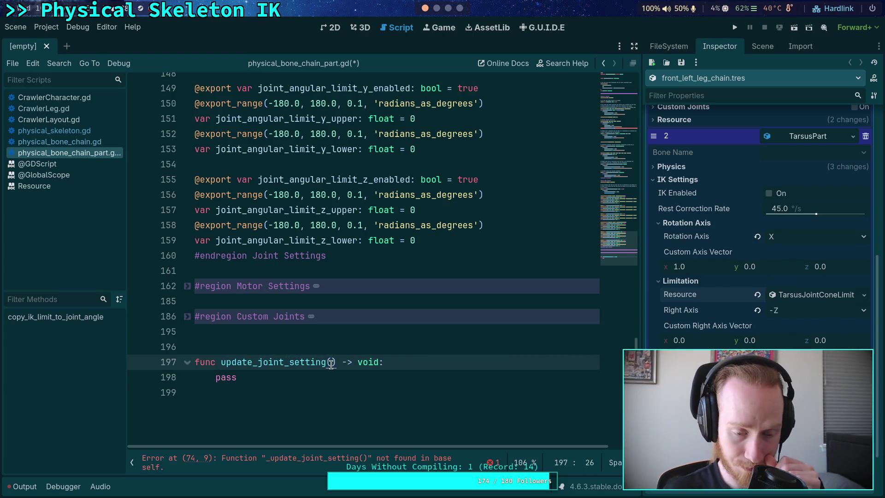
left_click(317, 377)
Step: Add the missing leading underscore to the update_joint_setting call on line 121
scroll(605, 222, "up", 5)
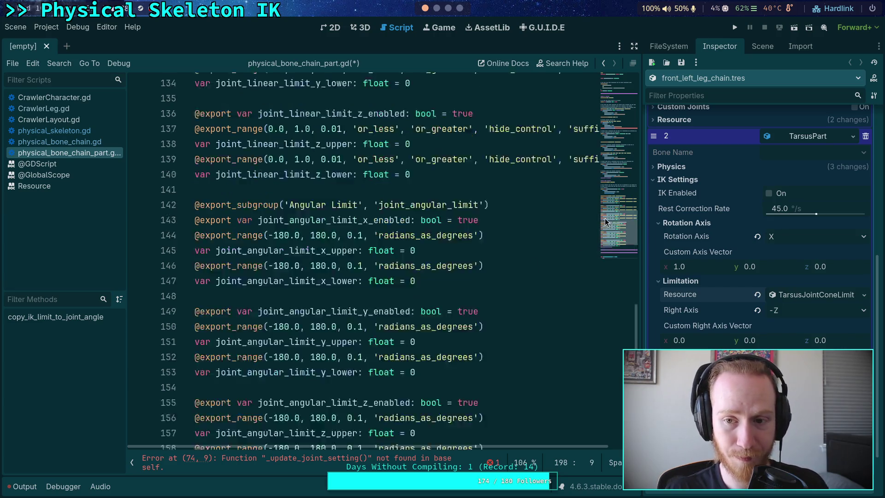
scroll(604, 222, "down", 10)
scroll(608, 231, "up", 20)
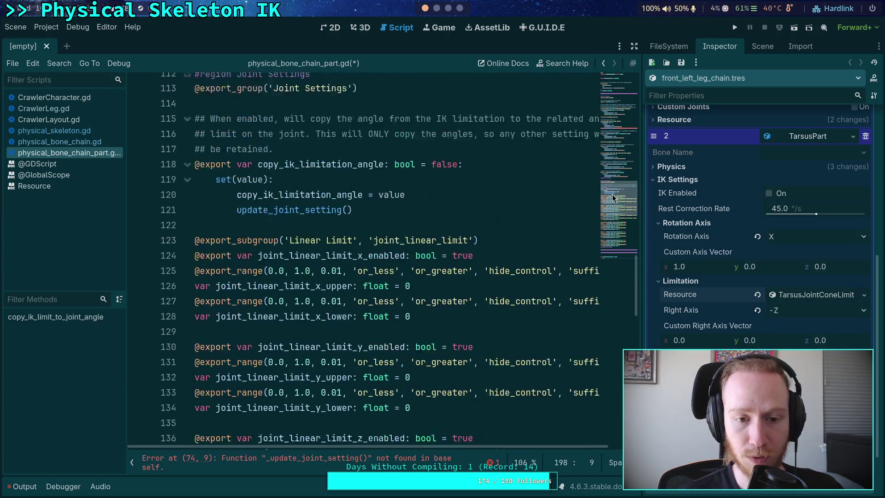
scroll(612, 194, "up", 1)
left_click(238, 251)
type("_")
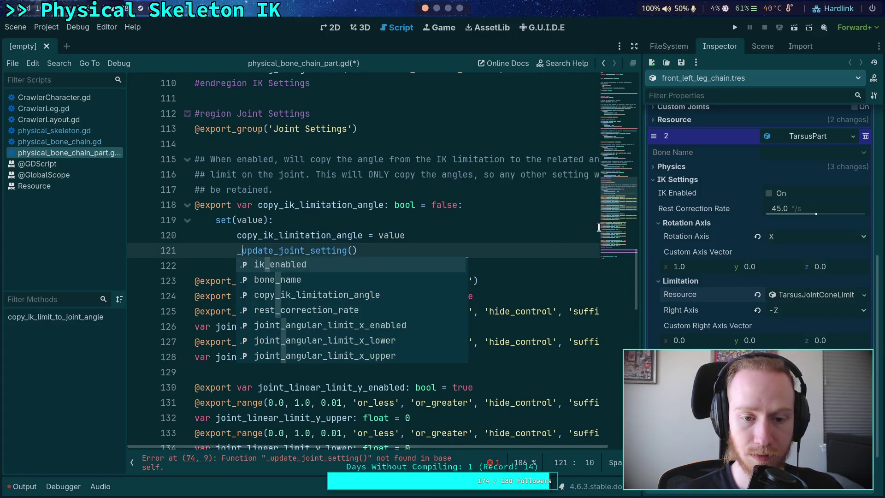
Step: Add the doc comment '## Updates copied joint setting from IK limitation' above _update_joint_setting
left_click(249, 250, "ctrl")
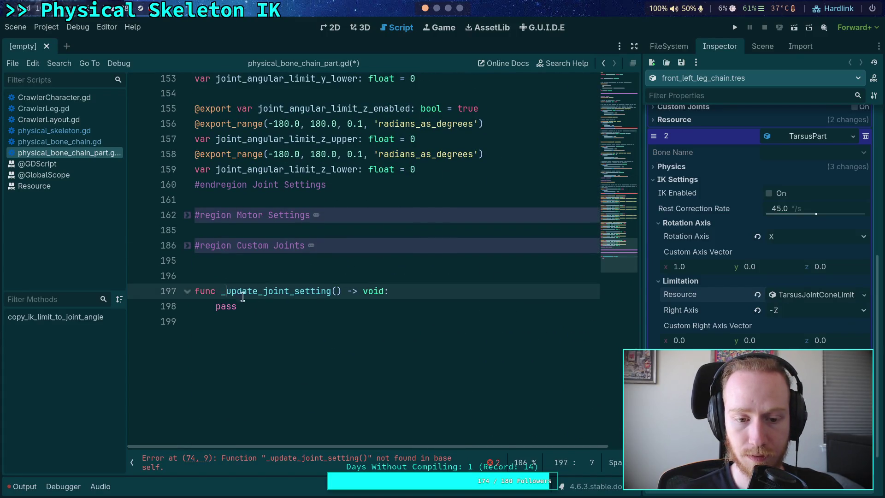
left_click(343, 308)
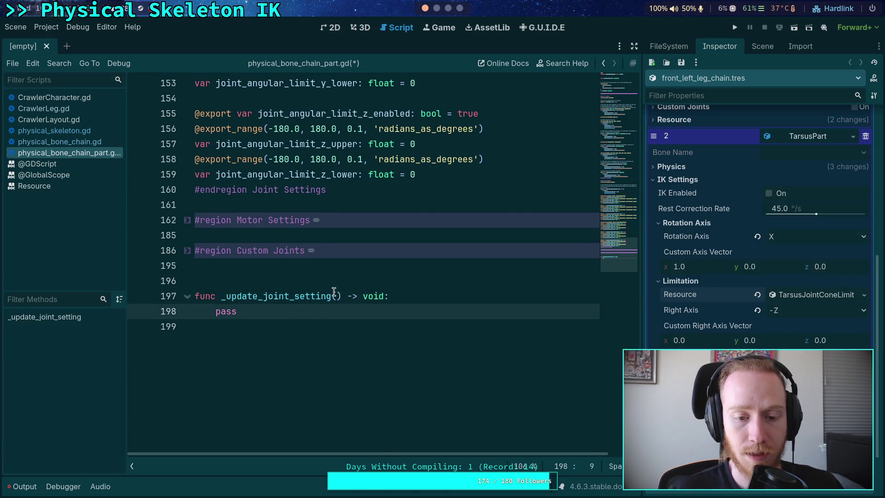
left_click(344, 283)
key("Return")
type("## U")
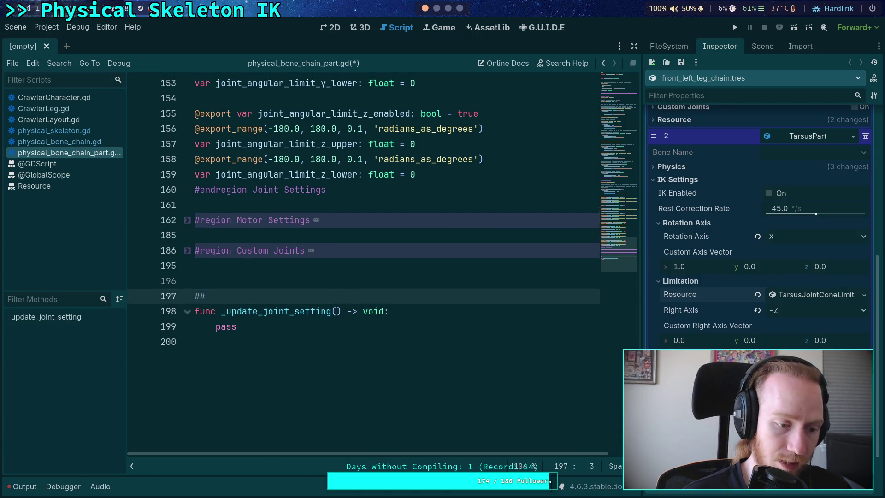
type("pdates co")
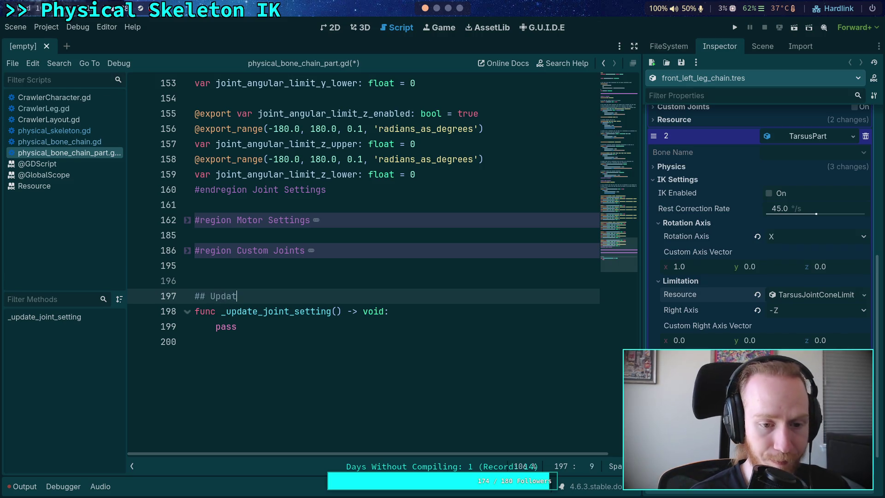
type("pied ")
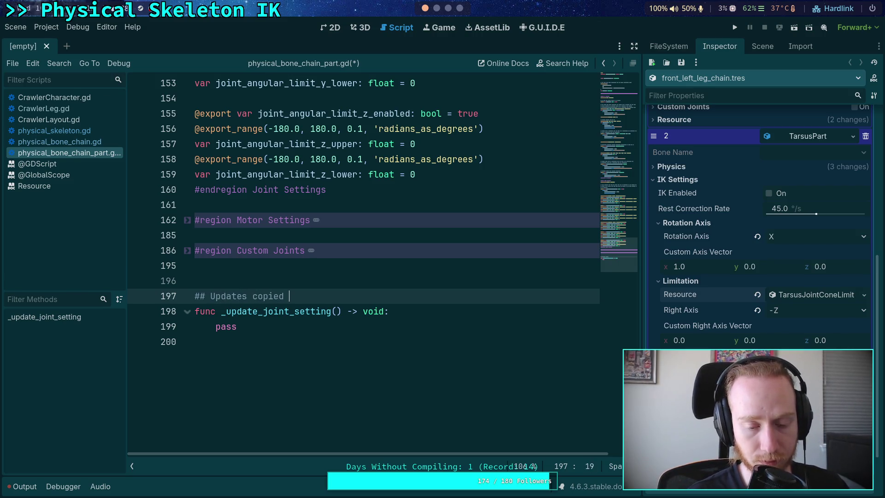
type("joint settings from IK")
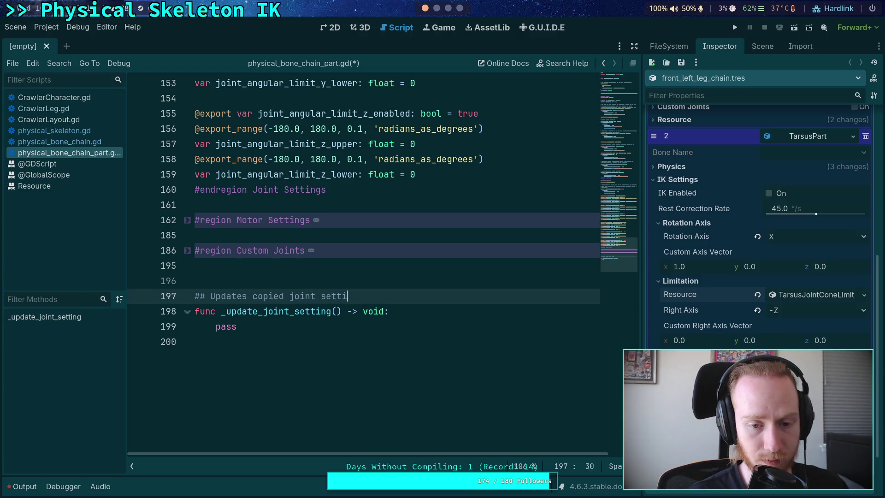
type(" limitation")
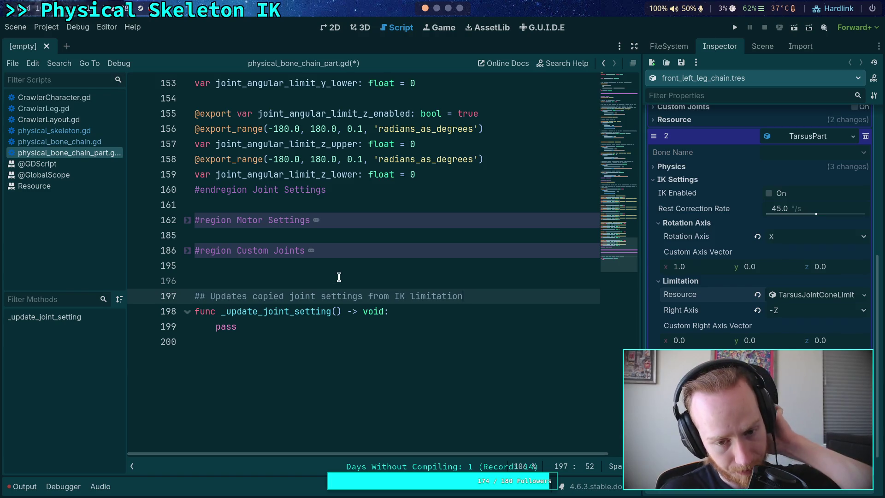
left_click(362, 296)
key("BackSpace")
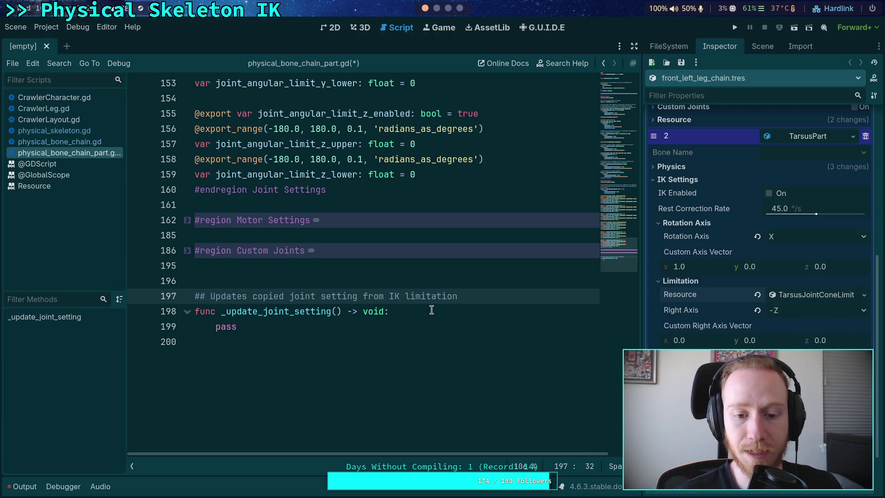
left_click(431, 309)
scroll(432, 308, "up", 15)
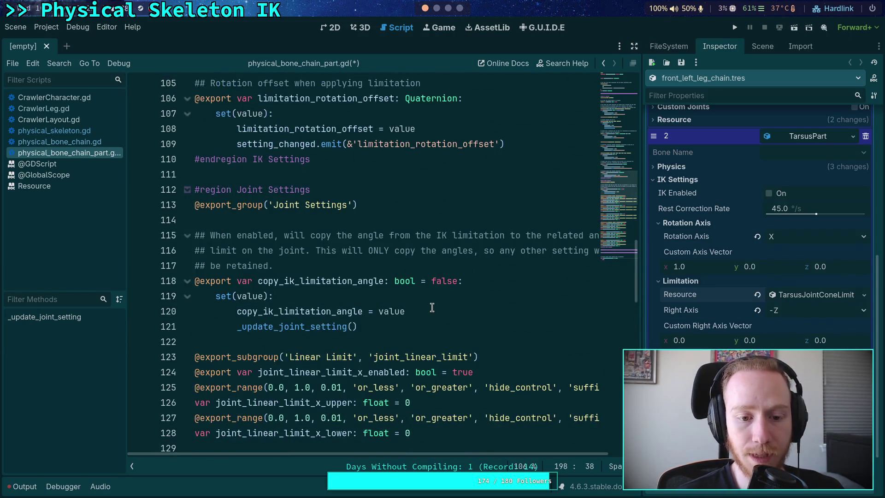
scroll(432, 308, "down", 17)
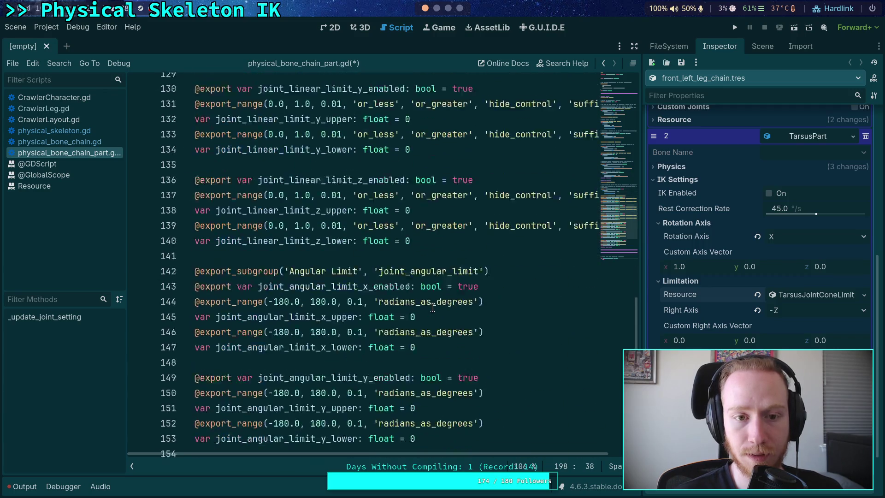
key("Return")
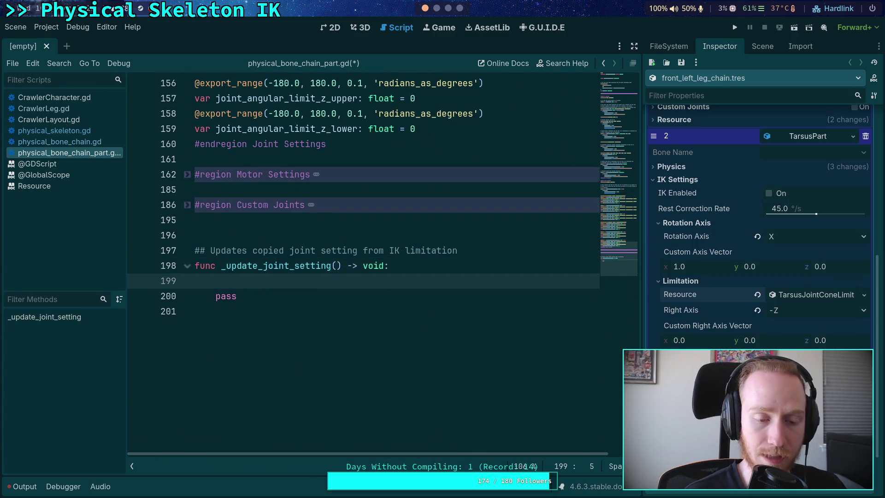
Step: Insert an 'if not copy_ik_limitation_angle: return' guard and delete the pass placeholder
type("not copy")
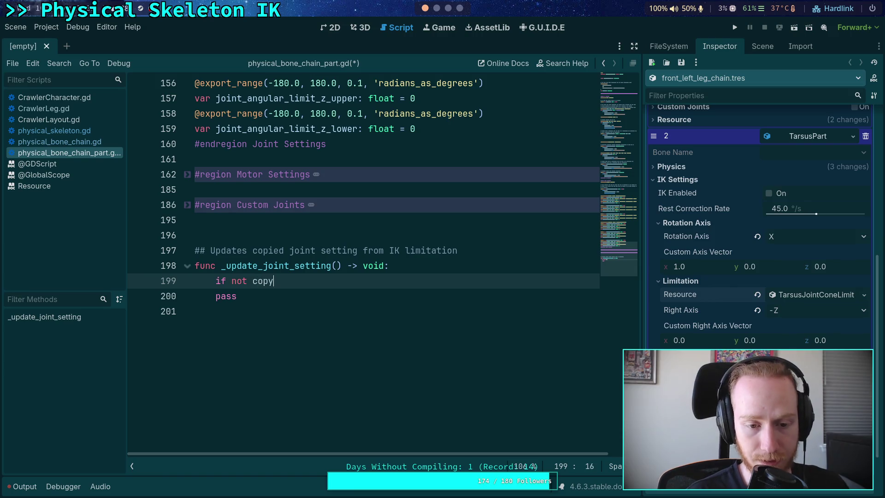
key("Return")
type(":")
key("Return")
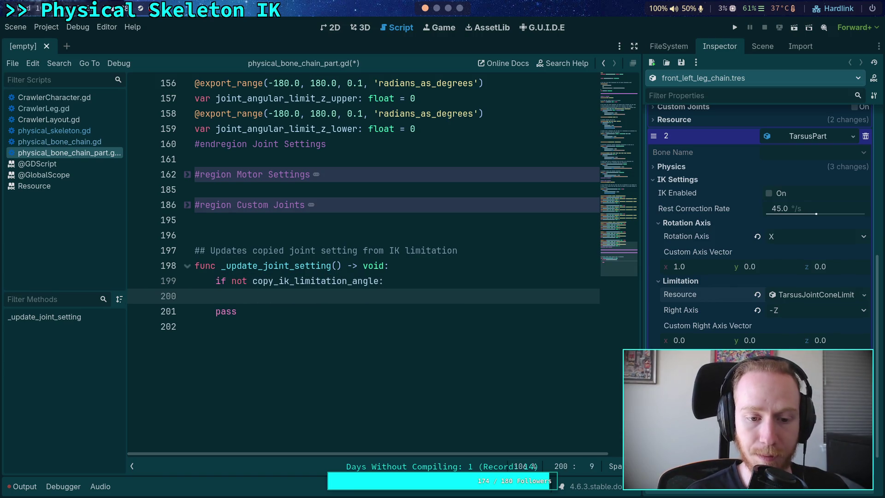
type("return")
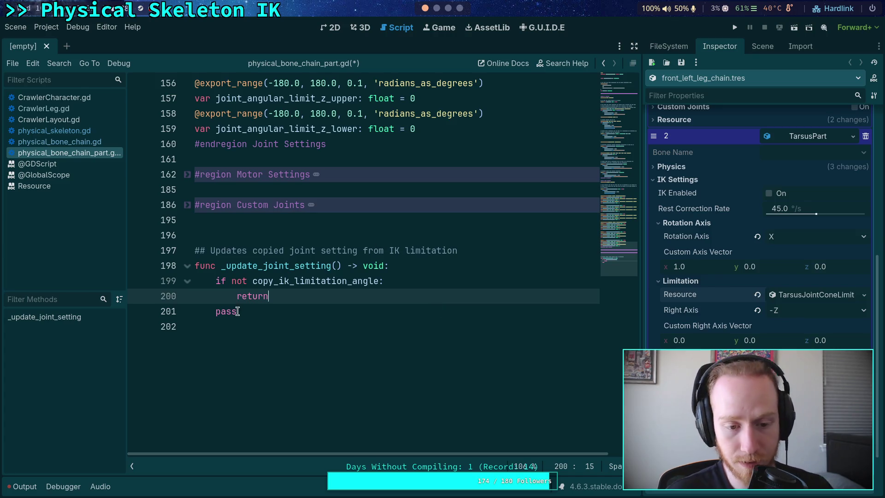
double_click(225, 311)
key("BackSpace")
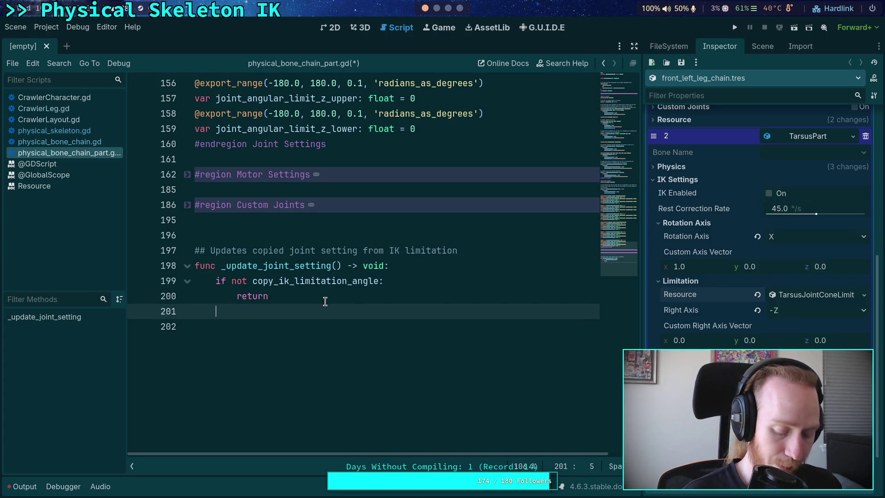
Step: Remove the trial 'Must emit the setting change' comment and blank lines after the return
key("Return")
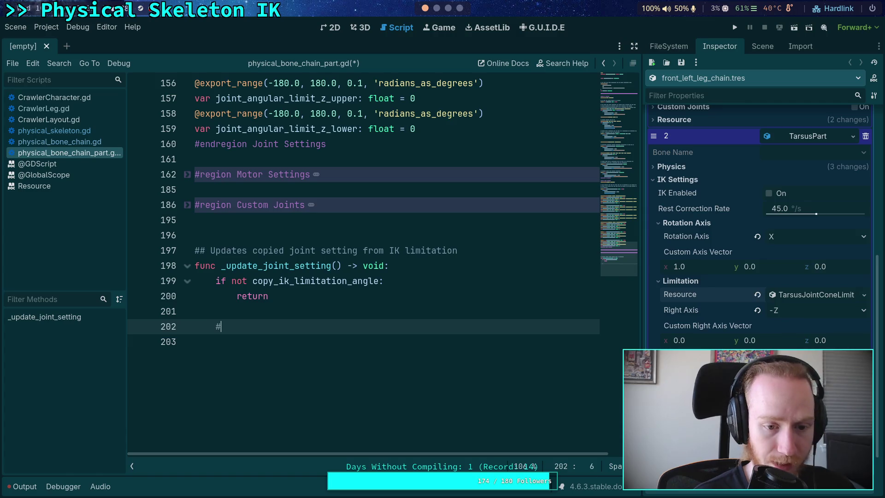
type("Must emi")
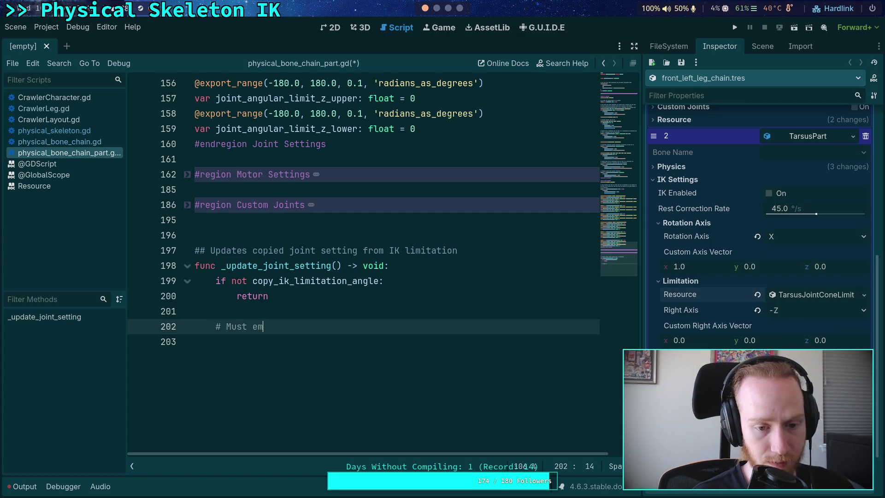
type("t the setting change")
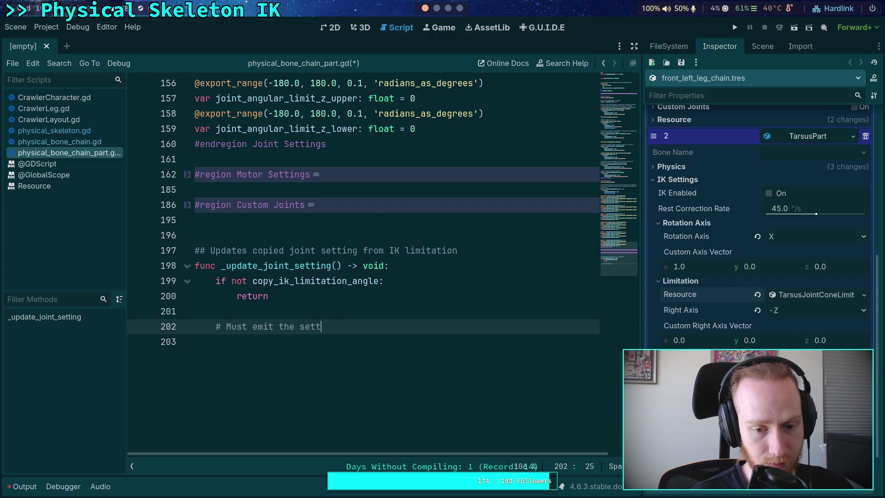
key("Return")
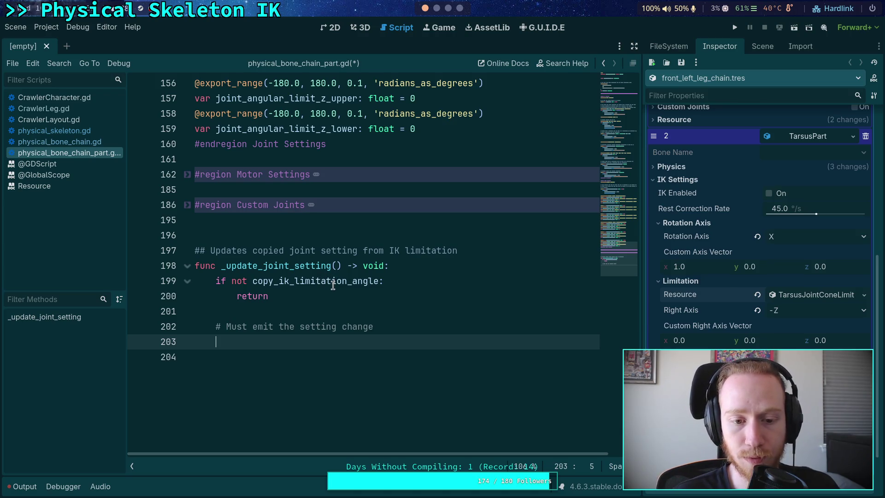
mouse_move(333, 281)
scroll(332, 281, "up", 15)
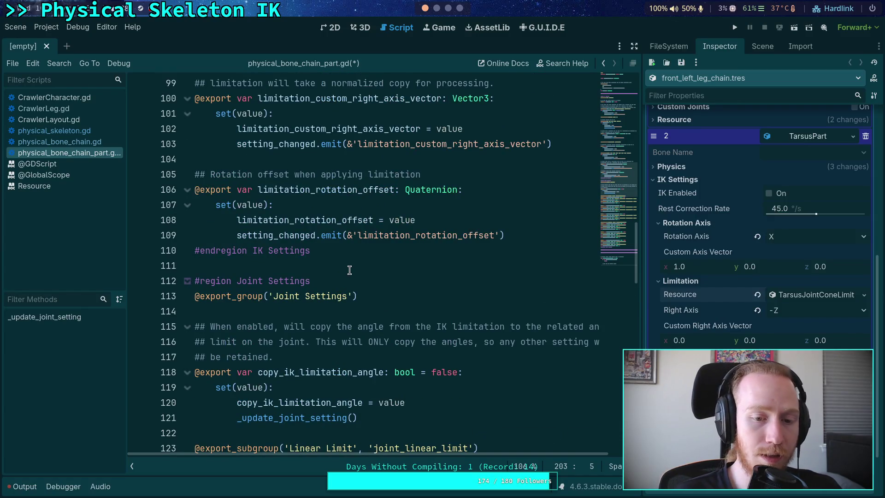
scroll(350, 270, "down", 15)
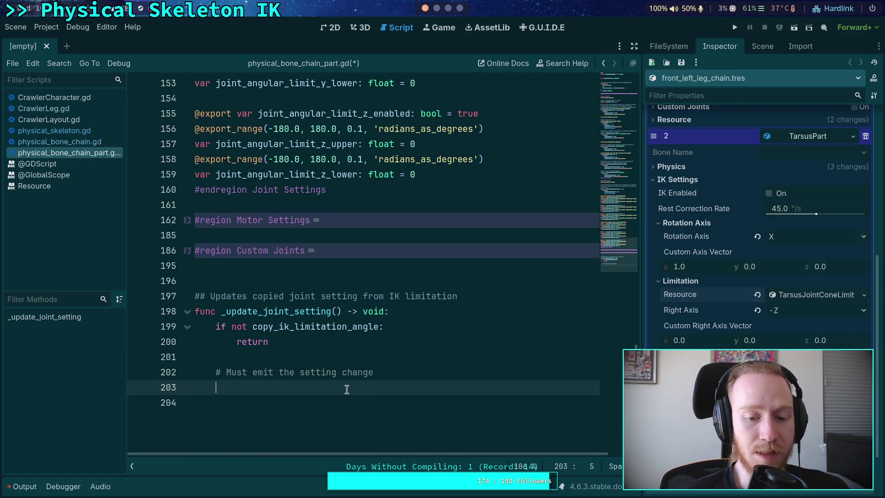
left_click_drag(346, 390, 316, 351)
key("BackSpace")
key("BackSpace")
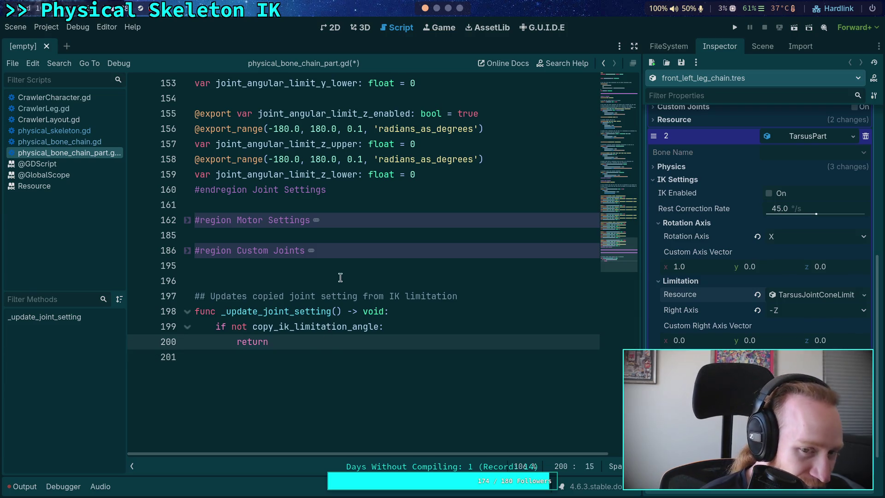
scroll(340, 277, "up", 2)
Step: Copy the limitation_rotation_offset setter and paste it under joint_linear_limit_x_upper
left_click(458, 230)
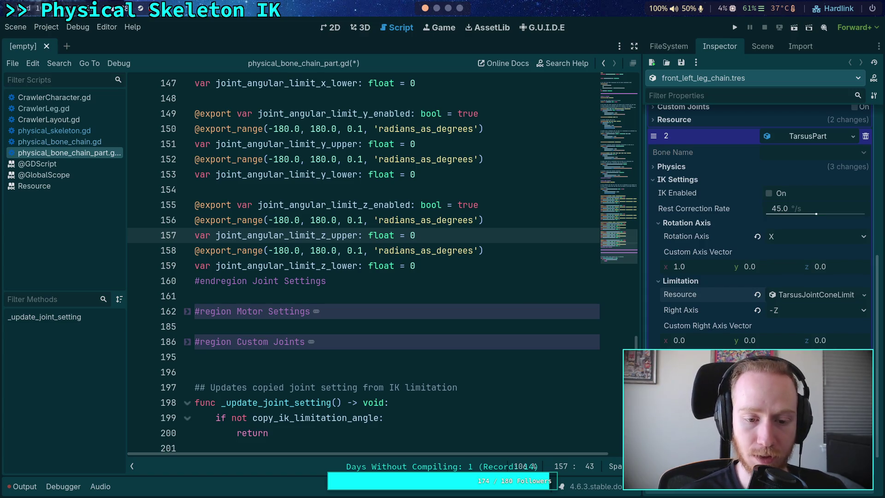
scroll(428, 267, "up", 15)
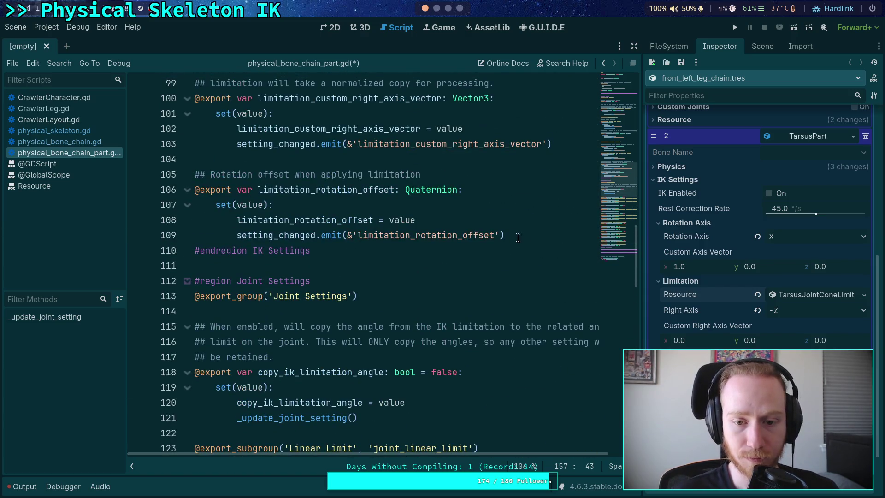
mouse_move(518, 237)
left_mouse_down()
mouse_move(355, 220)
mouse_move(461, 189)
left_mouse_up()
right_click(460, 189)
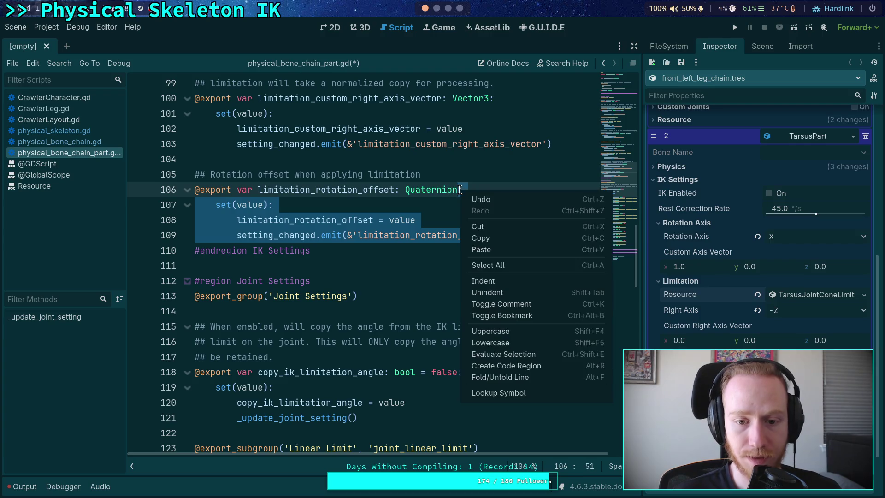
left_click(481, 237)
scroll(479, 244, "down", 6)
scroll(478, 250, "up", 6)
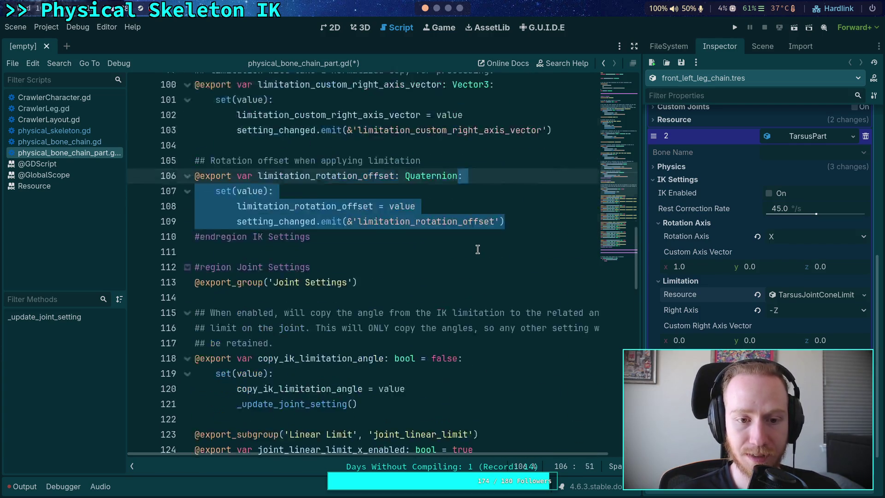
scroll(477, 249, "up", 1)
scroll(483, 263, "down", 10)
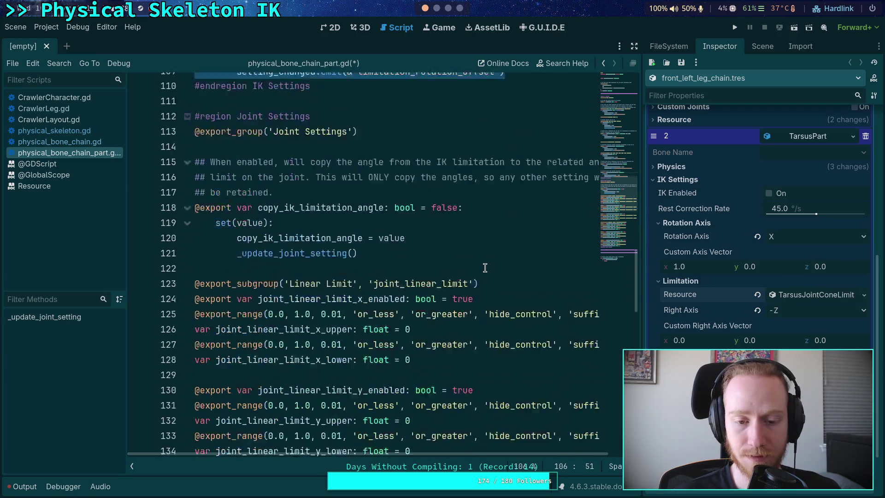
scroll(483, 261, "up", 5)
left_click(463, 262)
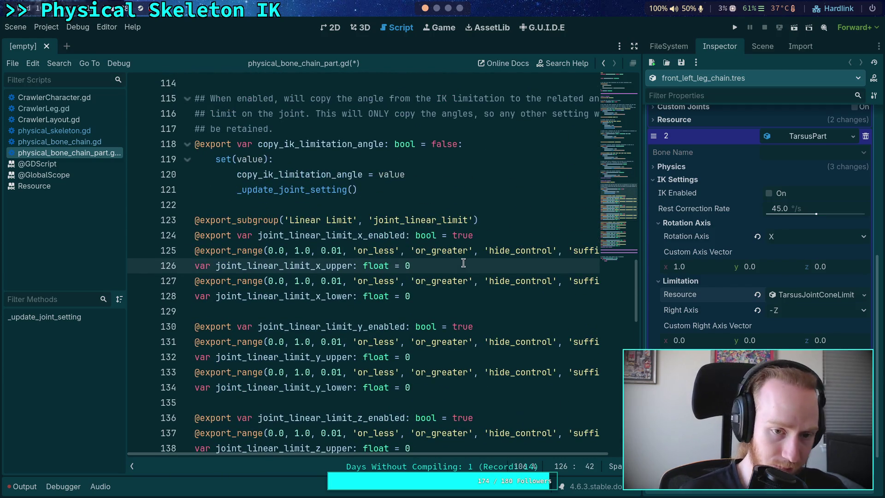
key("ctrl+v")
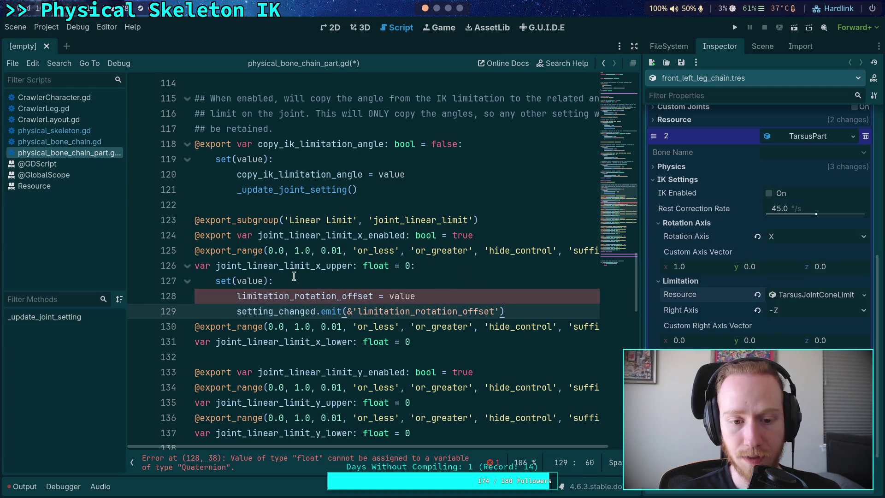
Step: Change the pasted setter to use 'name', then paste it under x_lower and y_upper
double_click(300, 297)
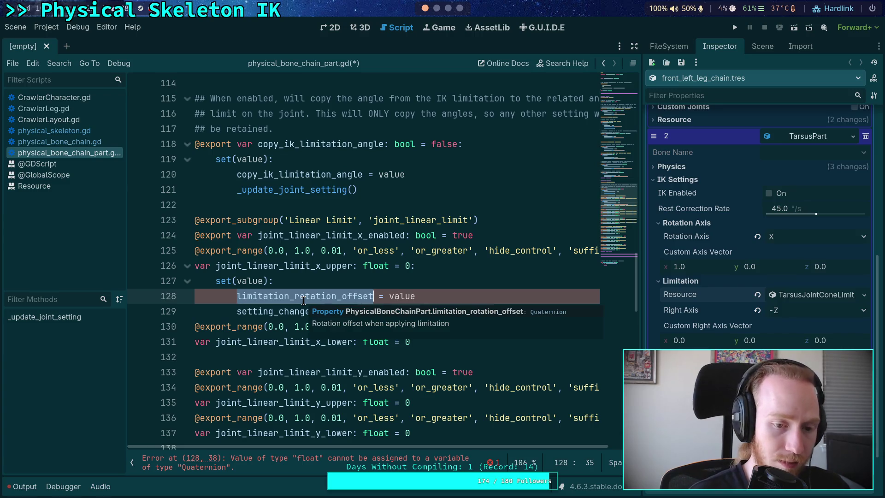
type("name")
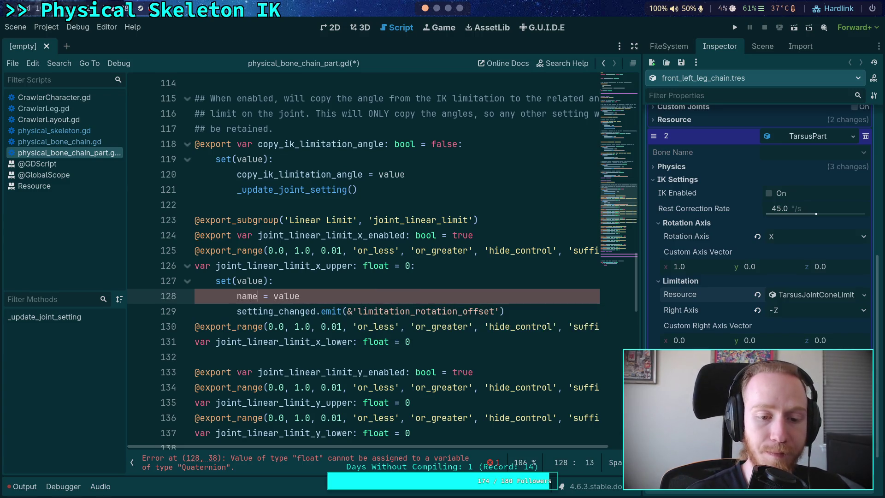
key("Escape")
double_click(450, 313)
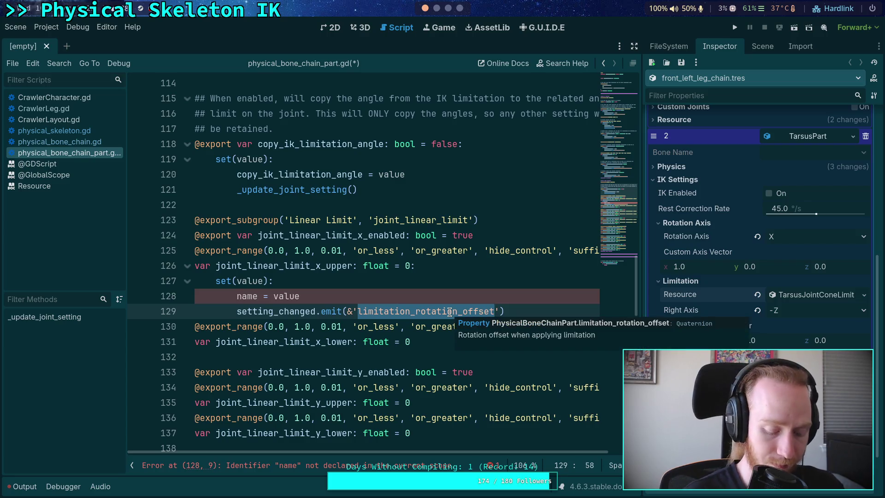
type("name")
left_click(409, 310)
left_click_drag(409, 308, 410, 267)
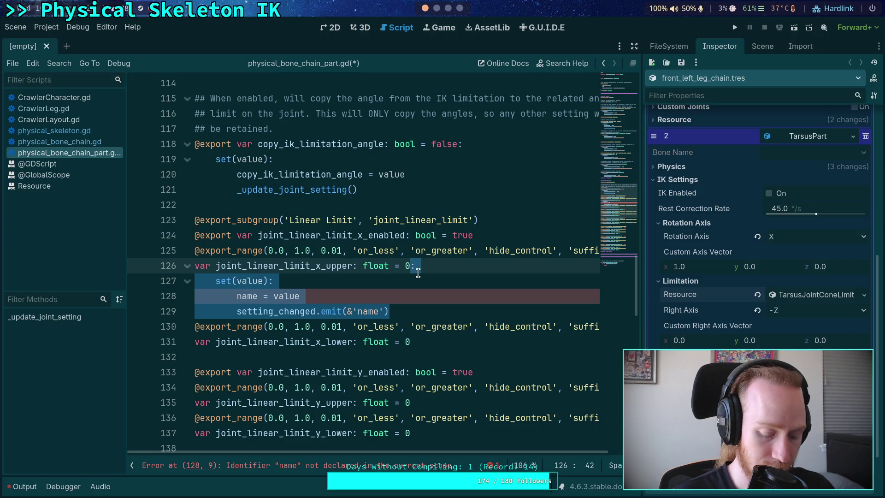
left_click(443, 342)
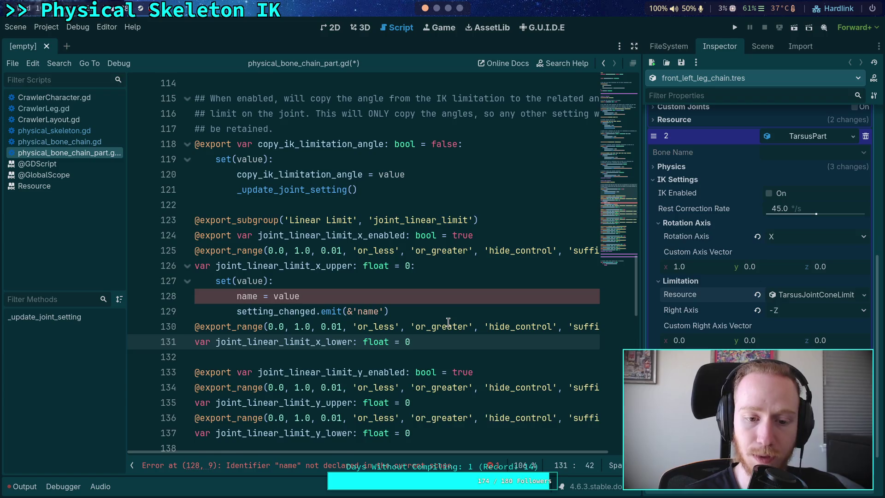
key("ctrl+v")
scroll(437, 253, "down", 3)
left_click(432, 311)
key("ctrl+v")
scroll(423, 336, "down", 2)
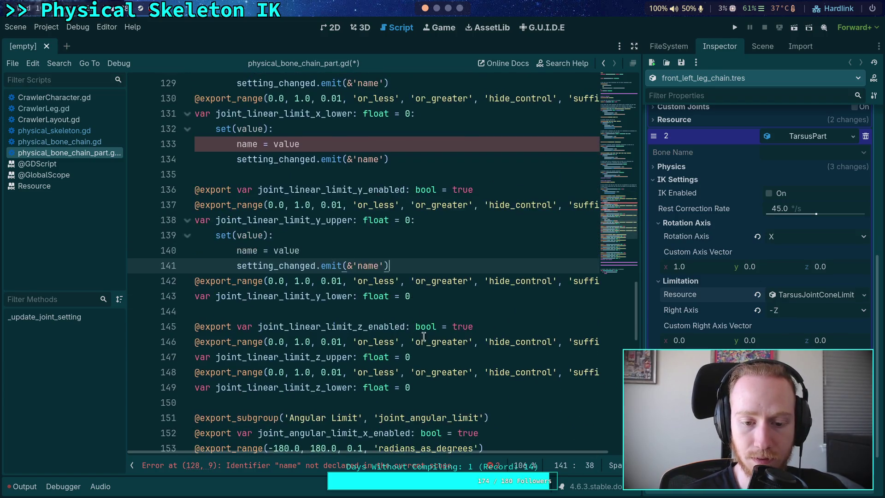
Step: Paste the placeholder setter under every angular limit variable: x, y, z enabled, upper and lower
scroll(429, 327, "down", 8)
left_click(439, 311)
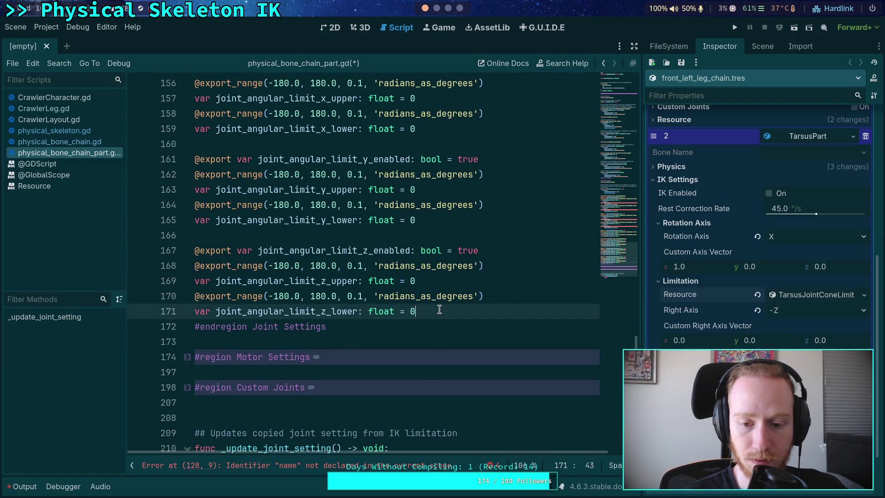
key("ctrl+v")
left_click(440, 280)
key("ctrl+v")
left_click(497, 247)
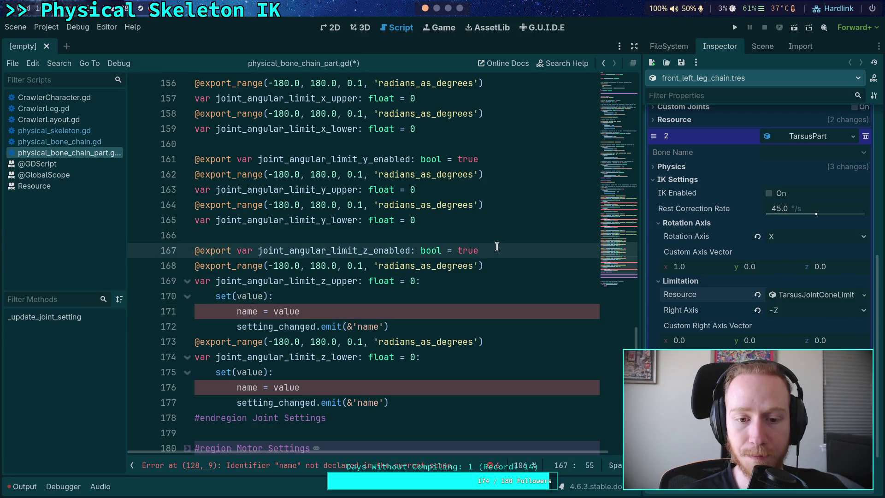
key("ctrl+v")
left_click(468, 220)
key("ctrl+v")
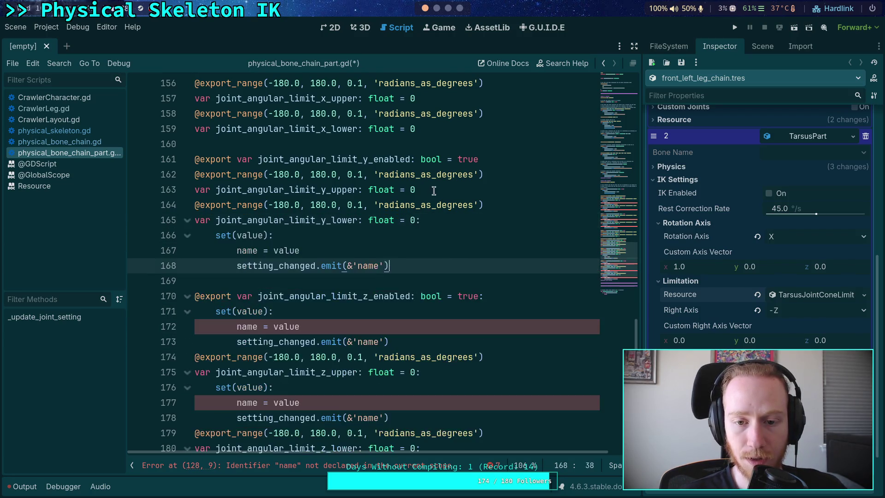
left_click(479, 190)
key("ctrl+v")
left_click(489, 158)
key("ctrl+v")
scroll(486, 184, "up", 3)
left_click(484, 265)
key("ctrl+v")
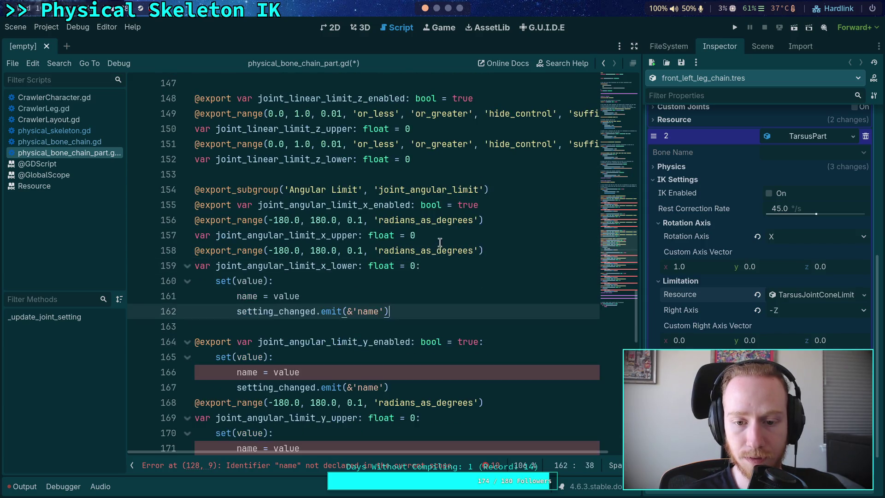
left_click(484, 235)
key("ctrl+v")
left_click(485, 207)
key("ctrl+v")
Step: Paste the placeholder setter under linear z_lower, z_upper, z_enabled, y_enabled and x_enabled
scroll(486, 203, "up", 2)
left_click(486, 251)
key("ctrl+v")
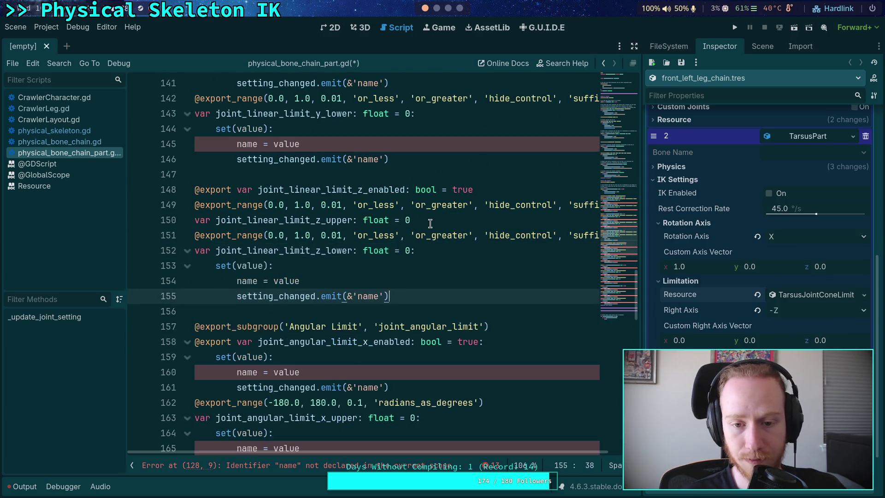
left_click(487, 220)
key("ctrl+v")
left_click(487, 191)
key("ctrl+v")
scroll(483, 203, "up", 5)
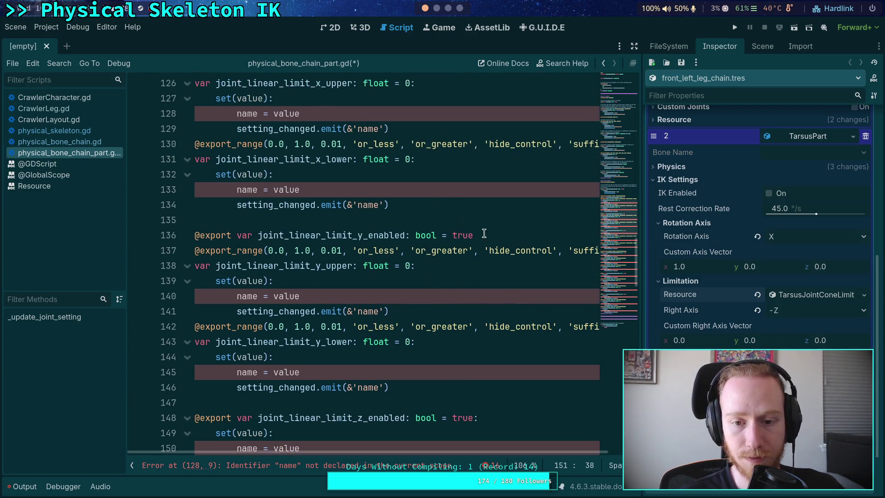
left_click(484, 235)
key("ctrl+v")
scroll(450, 205, "up", 3)
left_click(450, 198)
key("ctrl+v")
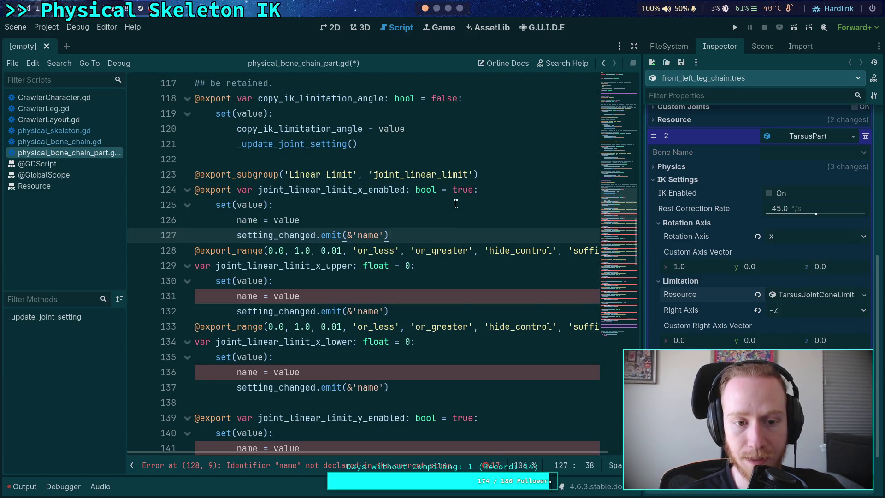
scroll(452, 205, "up", 2)
scroll(409, 231, "down", 1)
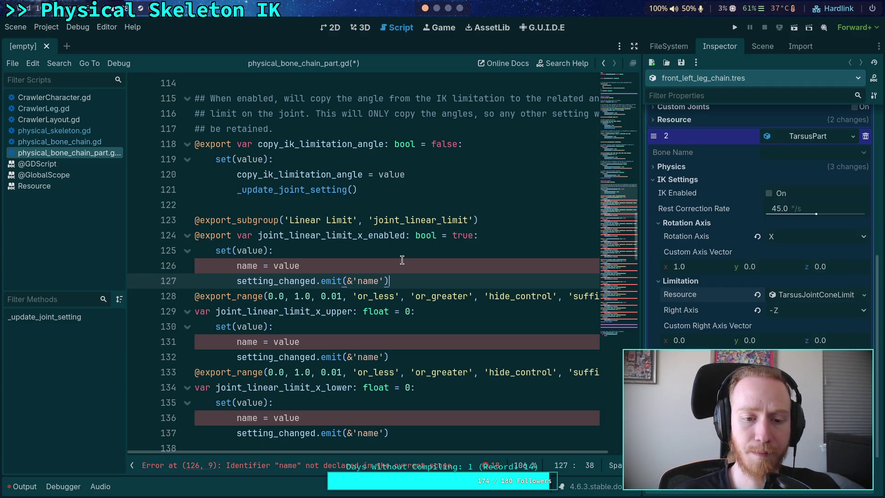
Step: Make the linear x_enabled and x_upper setters assign and emit their own variable names
double_click(387, 238)
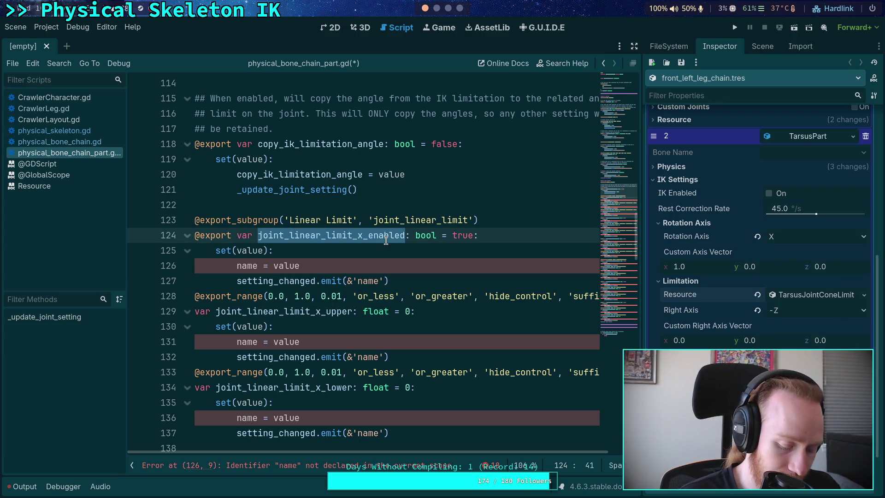
double_click(248, 268)
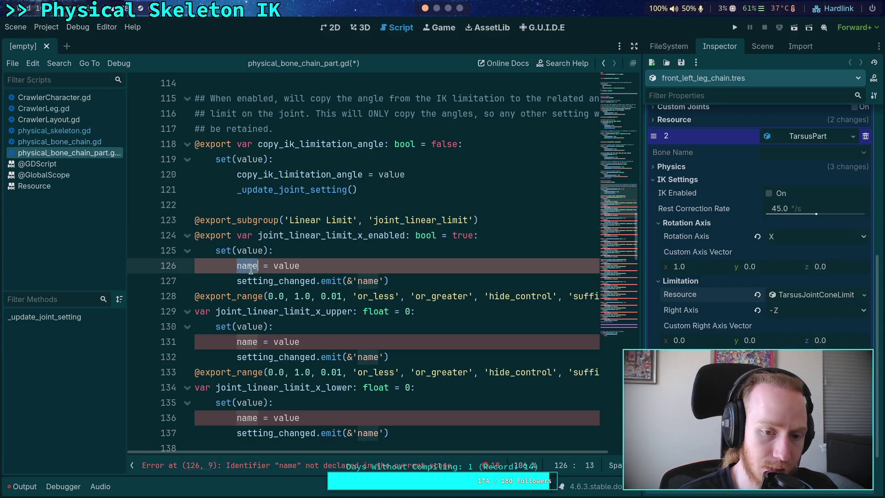
key("ctrl+v")
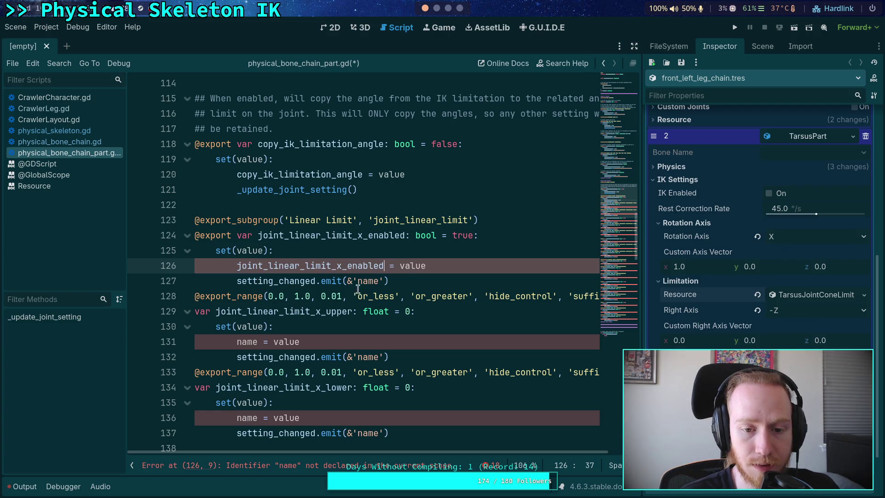
double_click(368, 280)
key("ctrl+v")
double_click(285, 311)
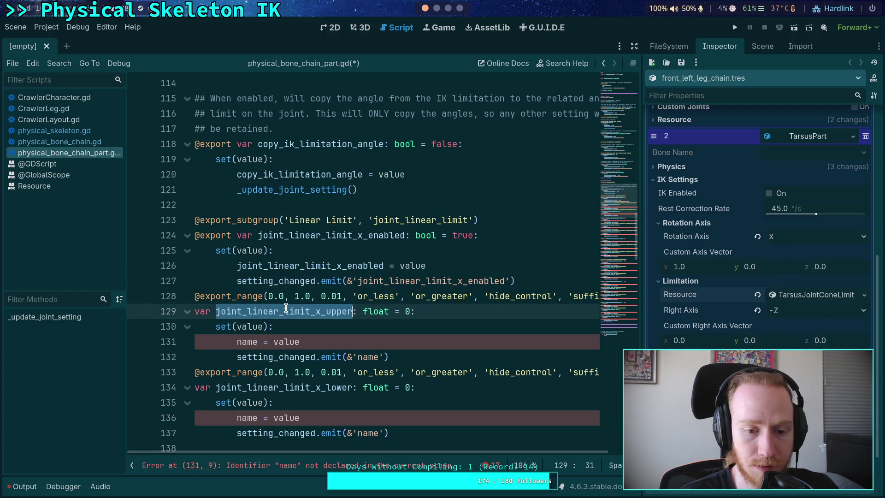
key("ctrl+c")
double_click(240, 342)
key("ctrl+v")
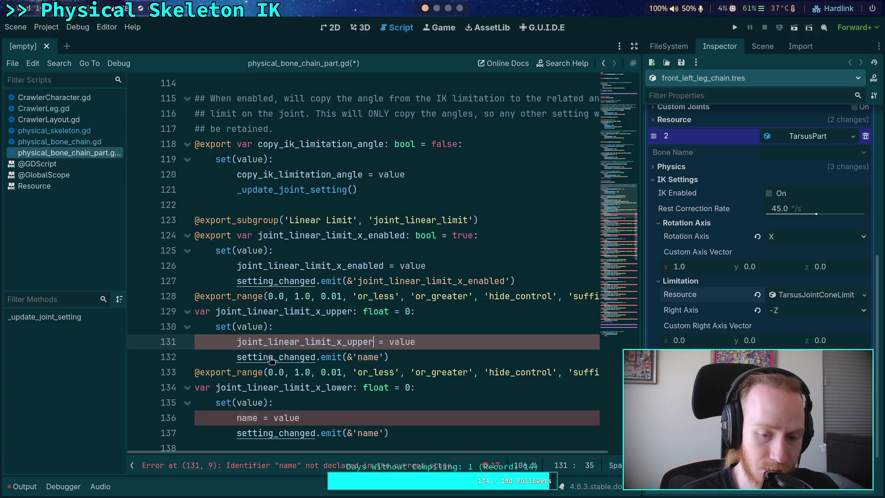
double_click(368, 357)
key("ctrl+v")
Step: Replace the placeholder name in the joint_linear_limit_x_lower setter with its own variable name
scroll(369, 354, "down", 2)
double_click(302, 300)
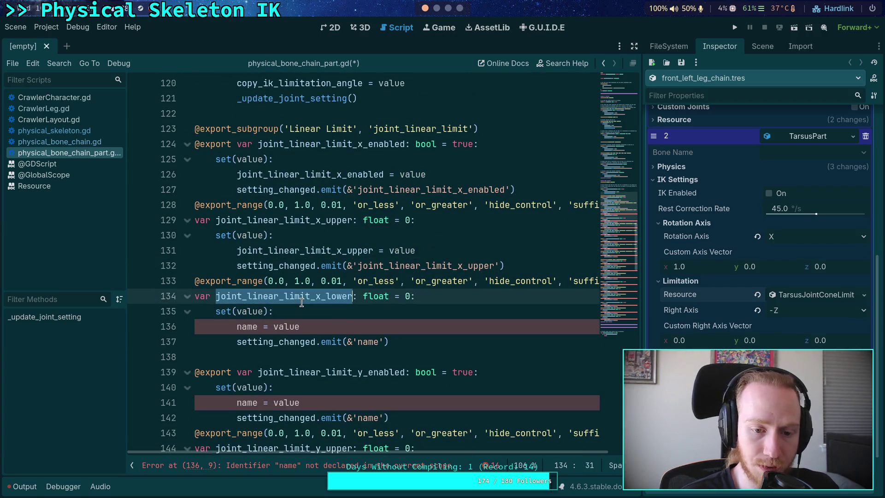
double_click(240, 325)
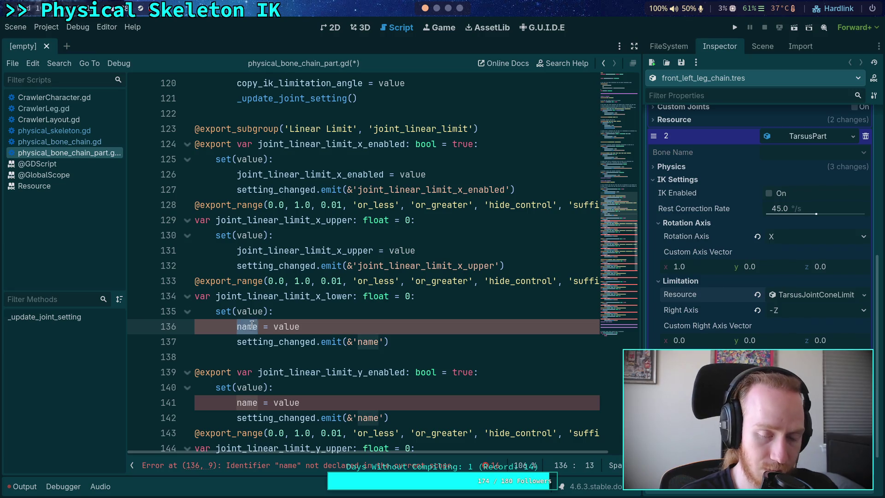
key("ctrl+v")
double_click(369, 342)
key("ctrl+v")
double_click(351, 373)
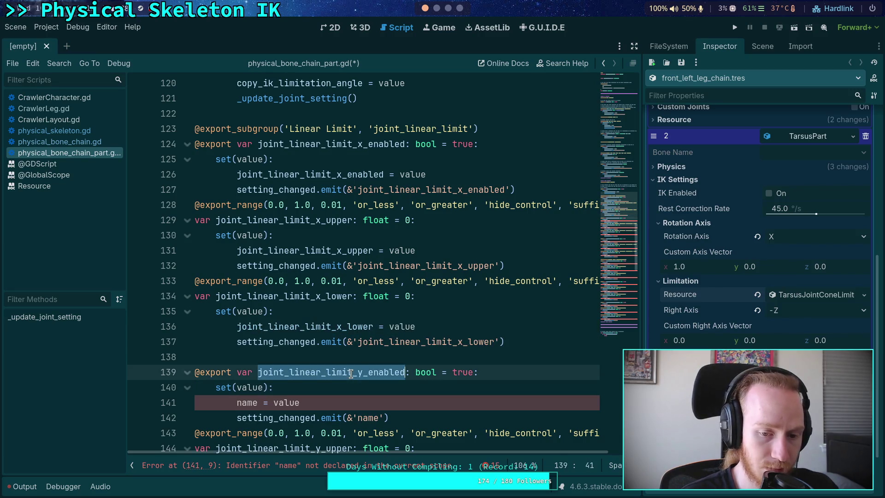